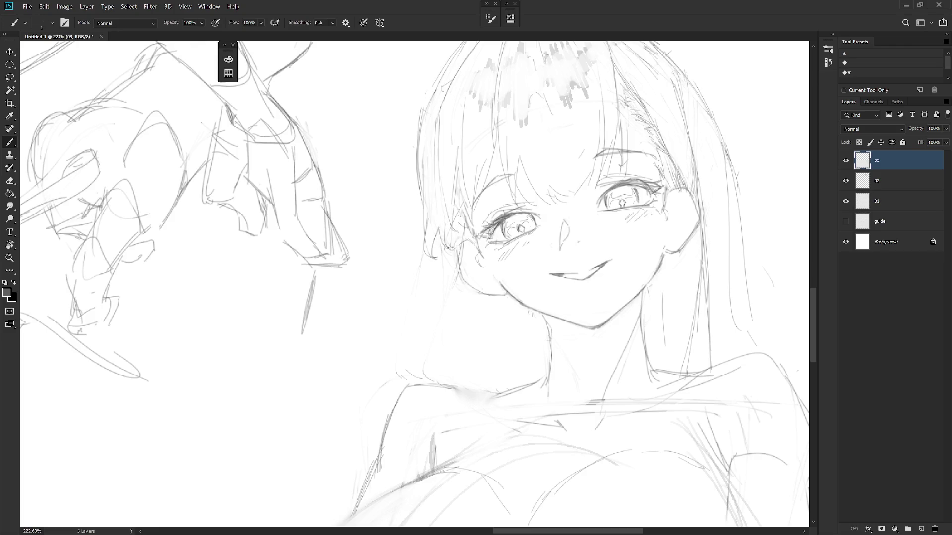
Darken the hair's outer edge and curl, delete a stray hair line, and redraw the hair-cheek edge.
drag(450, 226, 445, 242)
drag(439, 237, 445, 250)
key(l)
mouse_move(464, 224)
mouse_down()
mouse_move(452, 278)
mouse_move(464, 226)
mouse_move(464, 249)
mouse_up()
key(Delete)
key(ctrl+d)
key(b)
mouse_move(463, 217)
mouse_down()
mouse_move(459, 266)
mouse_move(424, 319)
mouse_up()
Remove a stray shoulder stroke, then draw the neck line and curved shoulder line.
key(l)
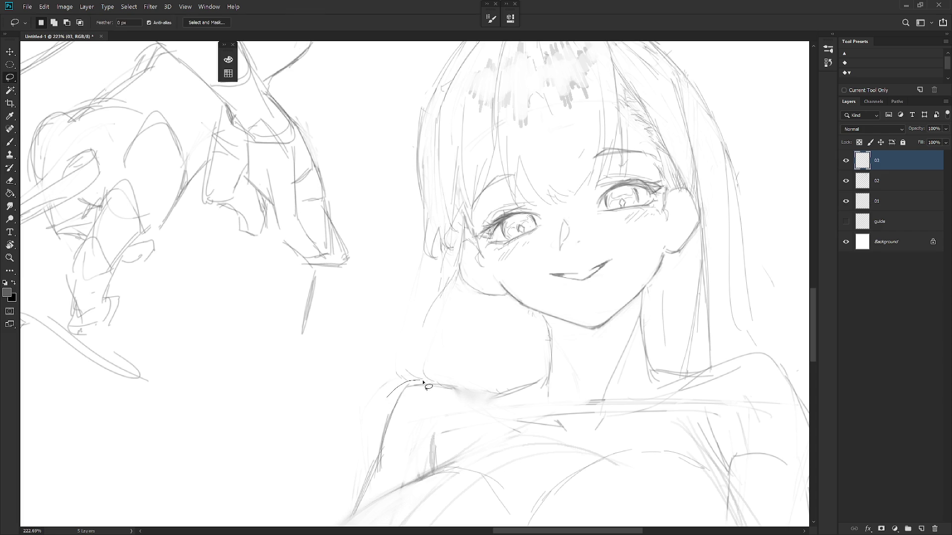
mouse_move(421, 385)
mouse_down()
mouse_move(365, 430)
mouse_move(357, 406)
mouse_up()
key(ctrl+d)
key(b)
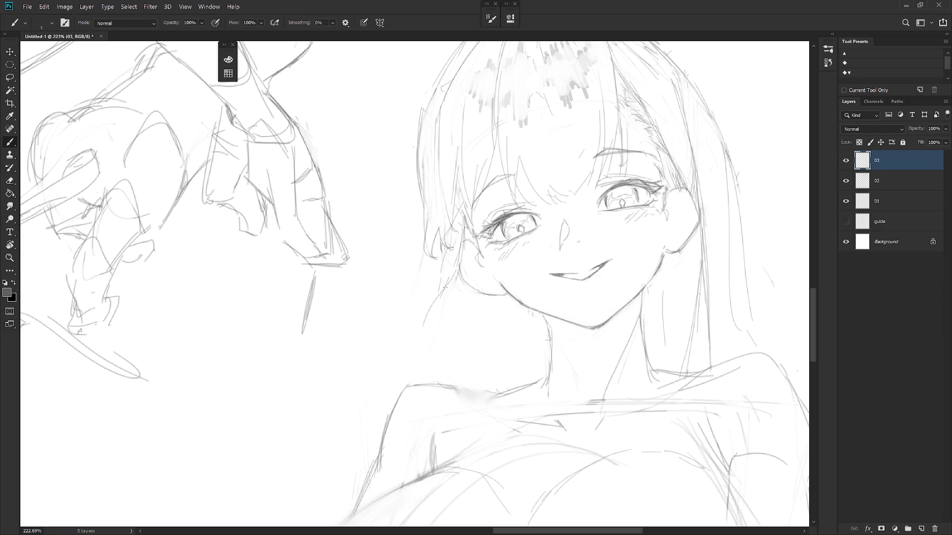
key(e)
drag(445, 288, 415, 330)
key(b)
mouse_move(439, 300)
mouse_down()
mouse_move(366, 365)
mouse_move(362, 411)
mouse_up()
drag(355, 380, 374, 419)
drag(368, 360, 370, 413)
drag(422, 259, 408, 321)
drag(416, 281, 405, 323)
Add hair strands down the left side of the face to the shoulder, erasing stray lines.
key(e)
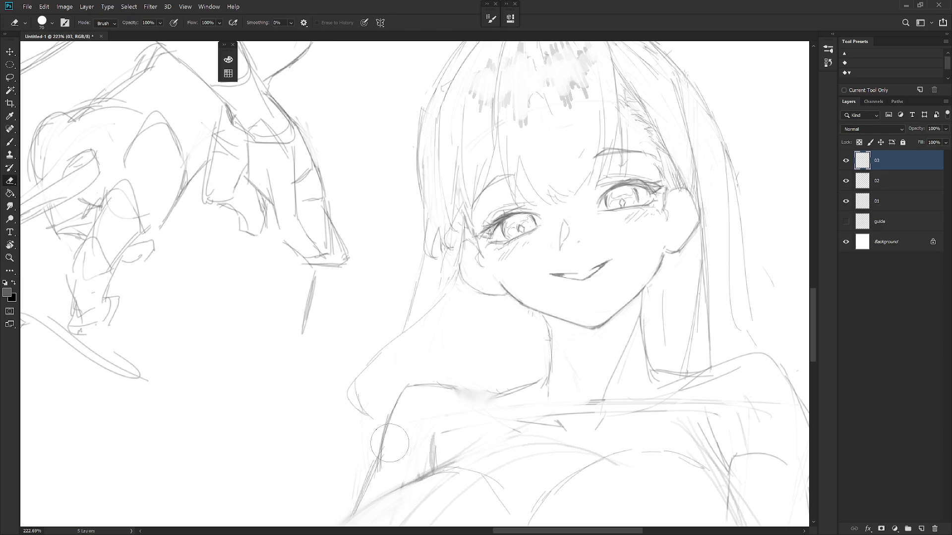
key(b)
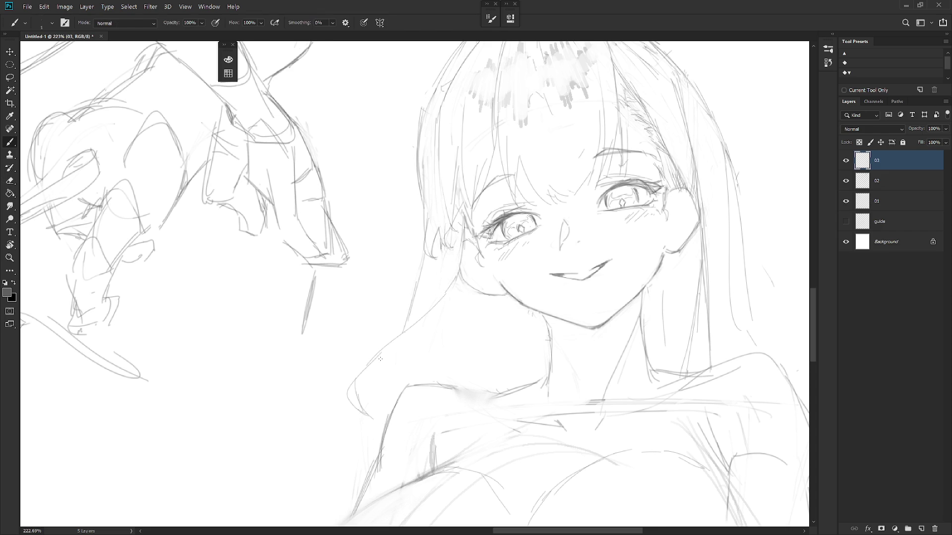
key(e)
key(b)
key(e)
key(b)
drag(451, 251, 397, 367)
key(ctrl+z)
mouse_move(411, 333)
mouse_down()
mouse_move(374, 391)
mouse_move(375, 412)
mouse_up()
key(e)
mouse_move(351, 383)
mouse_down()
mouse_move(389, 417)
mouse_move(357, 411)
mouse_move(346, 446)
mouse_move(361, 453)
mouse_up()
key(b)
Redraw the shoulder curve and a longer neck line reaching toward the collar.
key(ctrl+z)
key(ctrl+z)
drag(367, 365, 355, 453)
key(ctrl+z)
drag(371, 388, 382, 434)
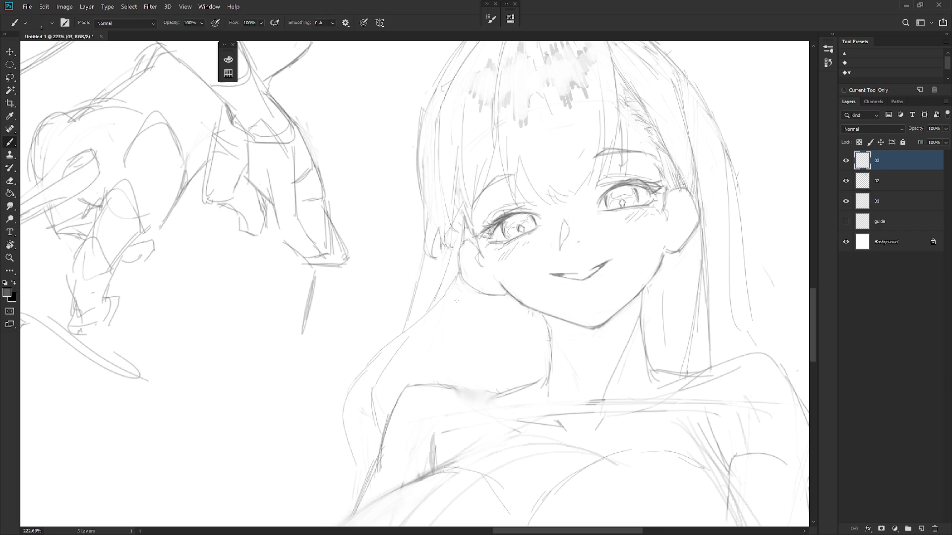
drag(430, 327, 423, 379)
key(ctrl+z)
drag(420, 341, 412, 367)
key(ctrl+z)
drag(436, 318, 422, 384)
Add a short stroke on the chest line and a faint line along the neckline.
scroll(521, 342, down, 2)
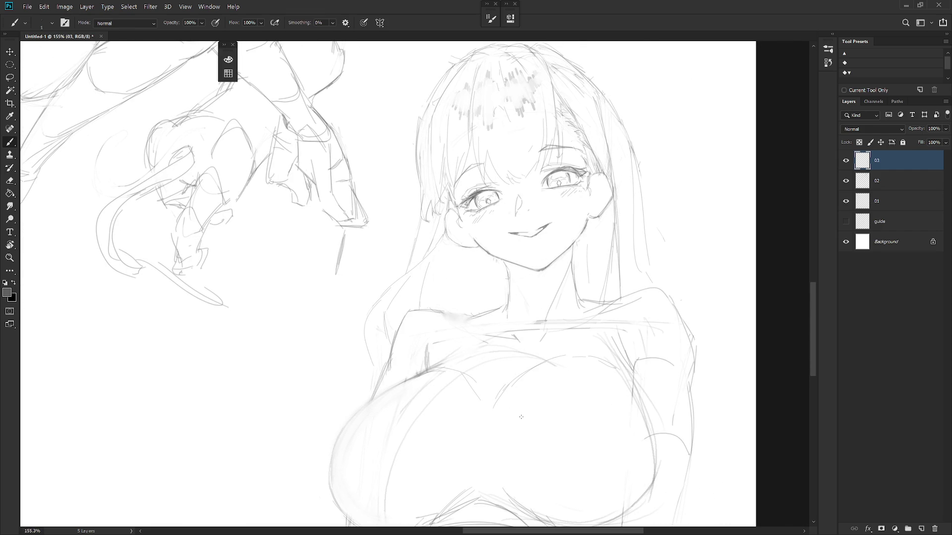
key(r)
mouse_move(521, 417)
mouse_down()
mouse_move(452, 304)
mouse_move(471, 295)
mouse_up()
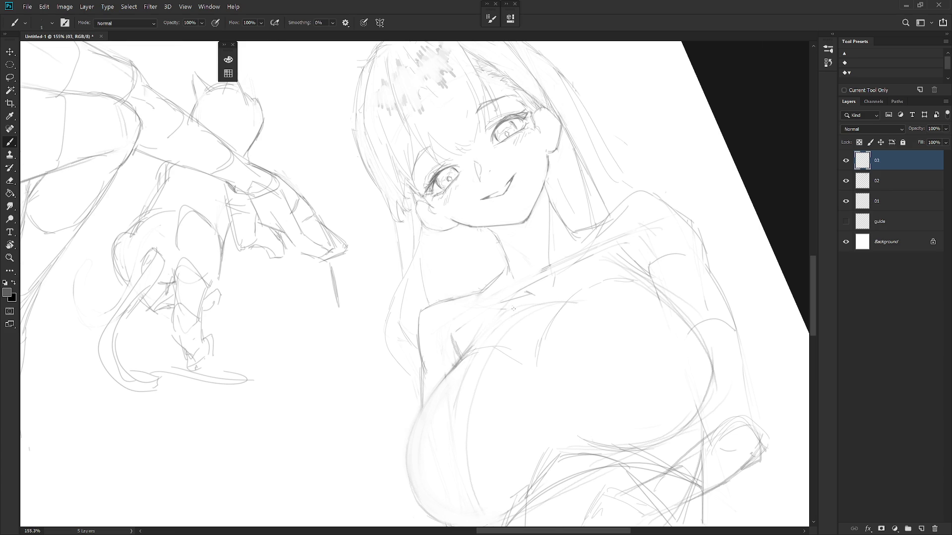
key(Escape)
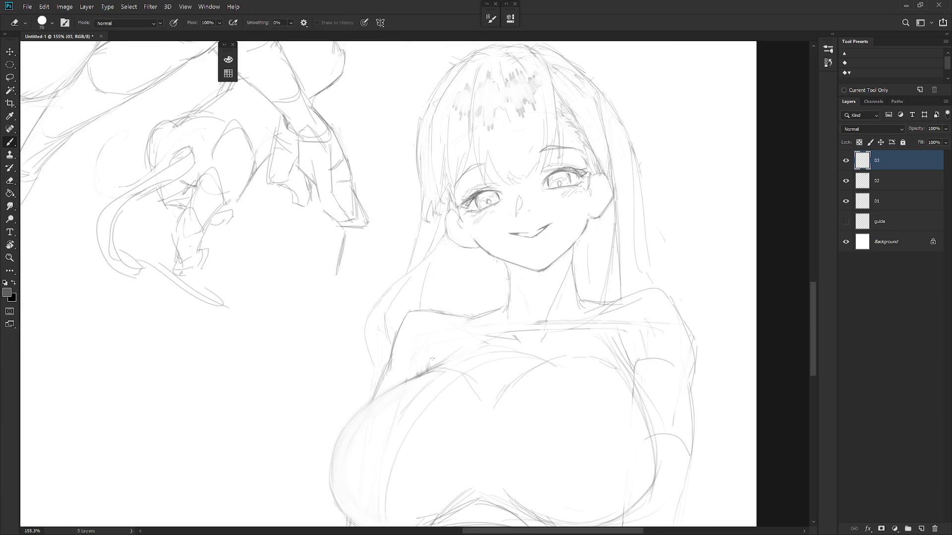
drag(429, 353, 433, 366)
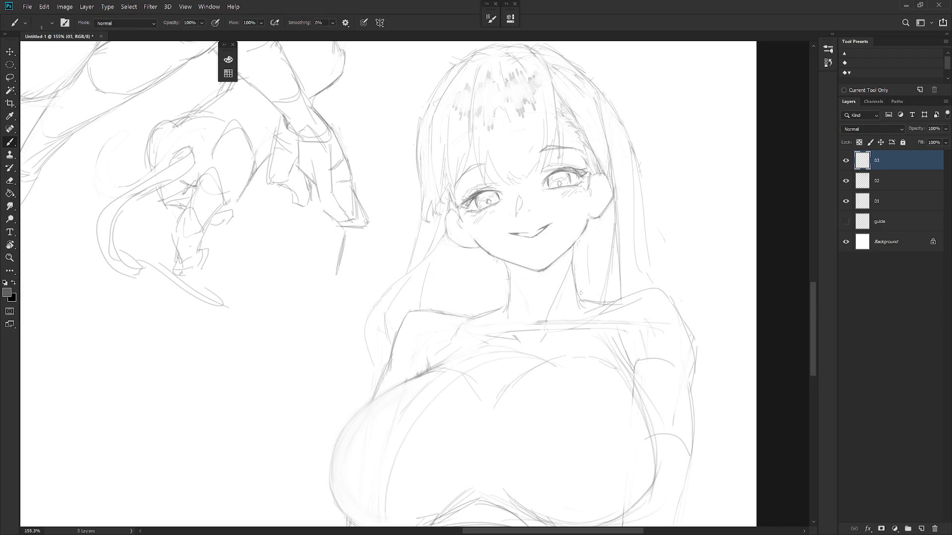
drag(482, 319, 446, 335)
Sample the sketch's line colour and add a short stroke at the shoulder neckline.
alt+click(545, 335)
key(e)
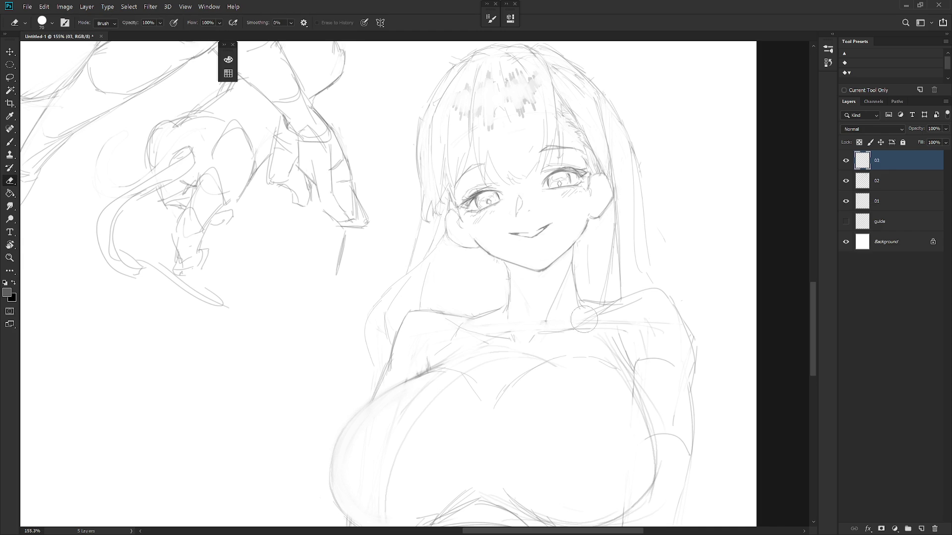
scroll(617, 318, down, 2)
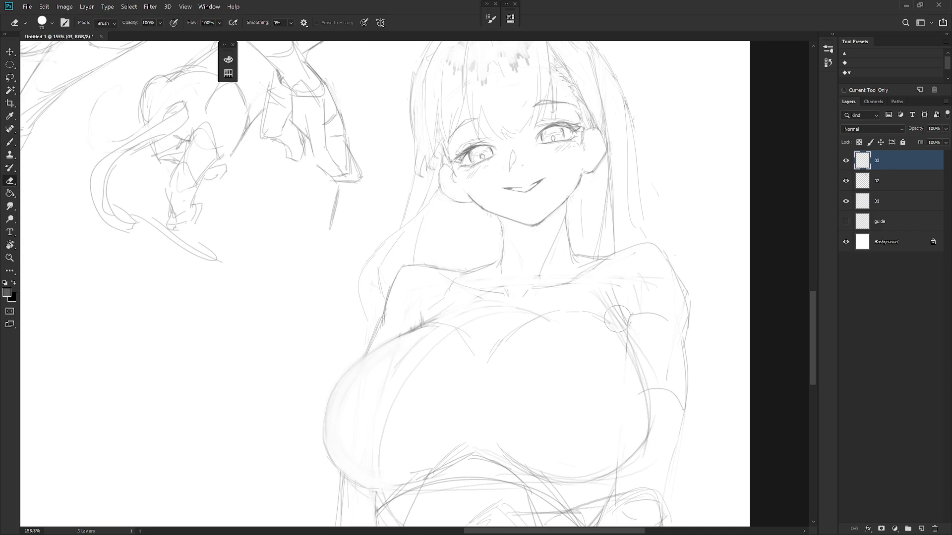
key(b)
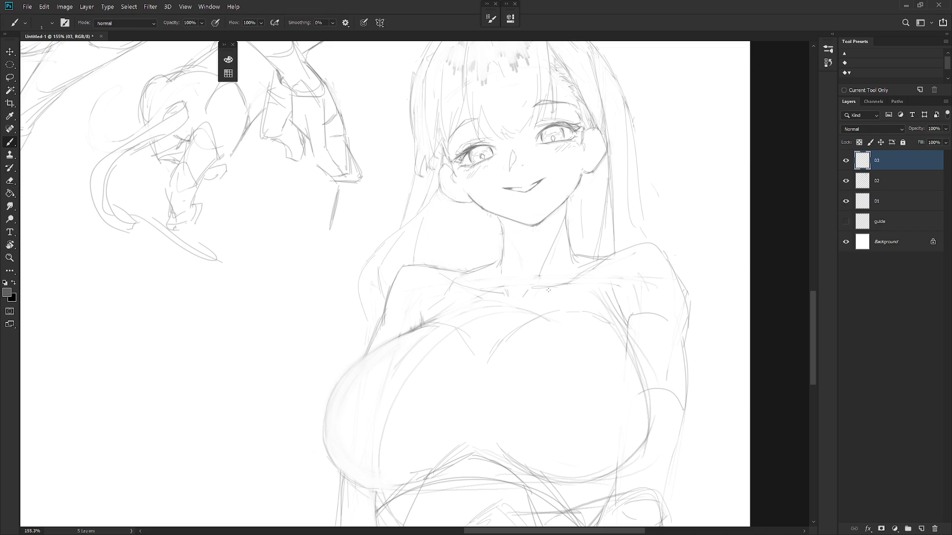
drag(419, 276, 403, 290)
Sketch the hand at the waist with small arm and waist strokes and a line below the hand.
scroll(622, 376, down, 4)
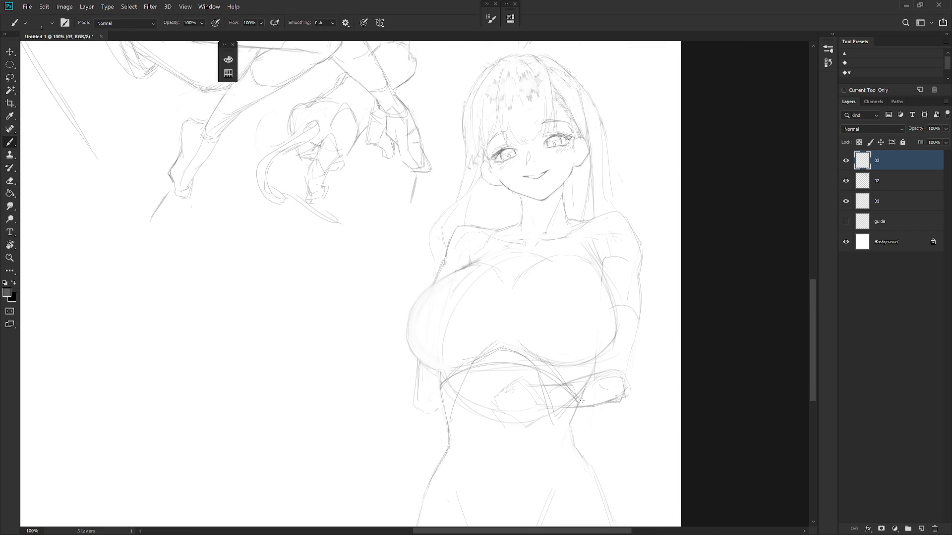
mouse_move(610, 389)
mouse_down()
mouse_move(584, 420)
mouse_move(584, 450)
mouse_up()
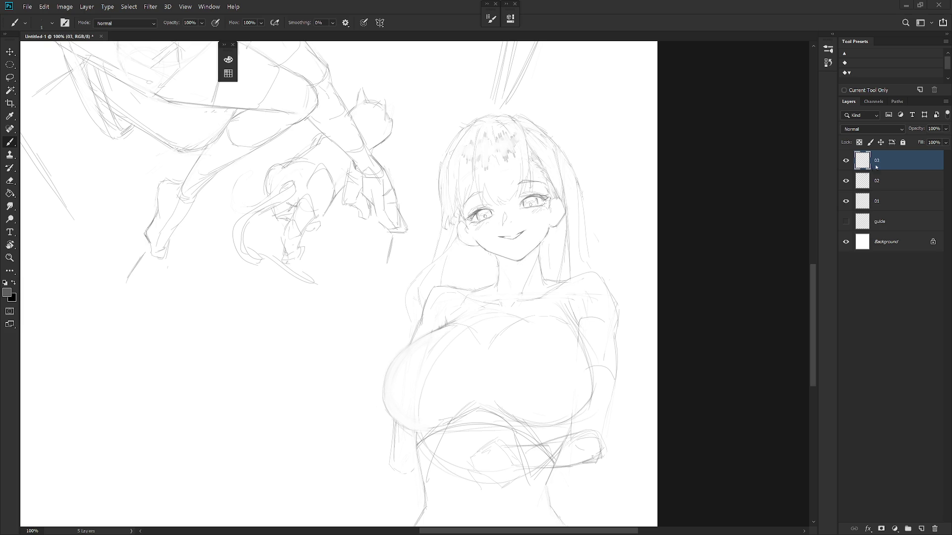
scroll(640, 257, down, 3)
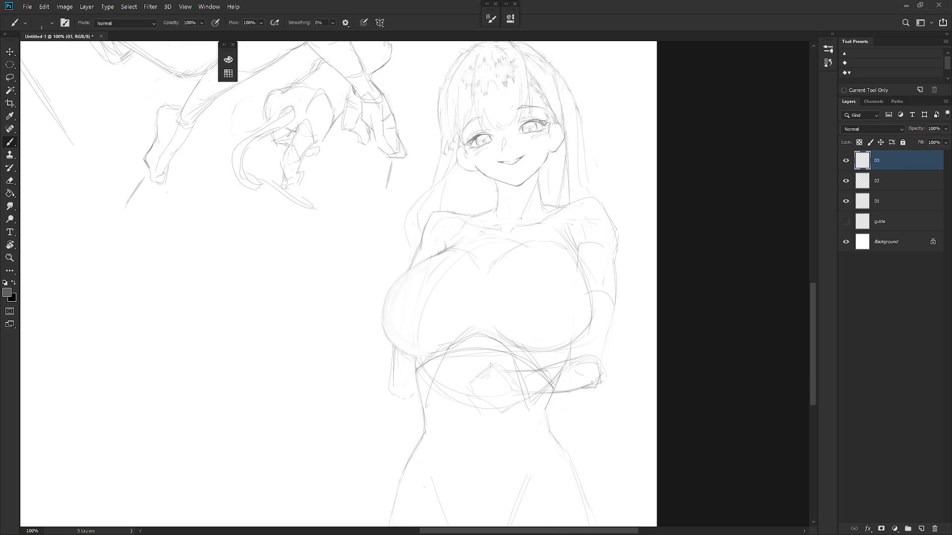
drag(472, 379, 468, 392)
mouse_move(511, 391)
mouse_down()
mouse_move(503, 404)
mouse_move(521, 398)
mouse_up()
drag(463, 388, 452, 413)
drag(464, 429, 472, 454)
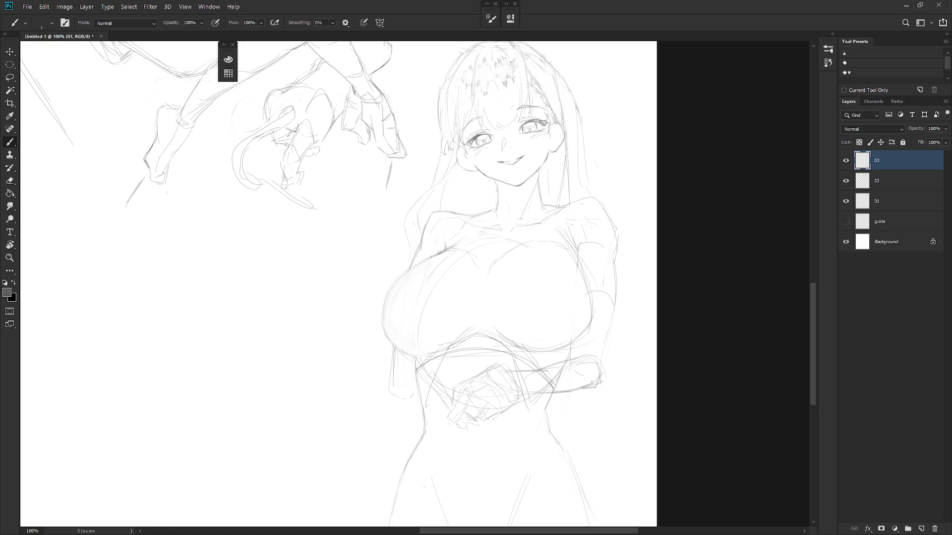
With the hard pencil, draw the forearm's upper and lower edges across the waist.
key(e)
key(b)
key(e)
key(b)
key(shift+b)
drag(503, 369, 542, 365)
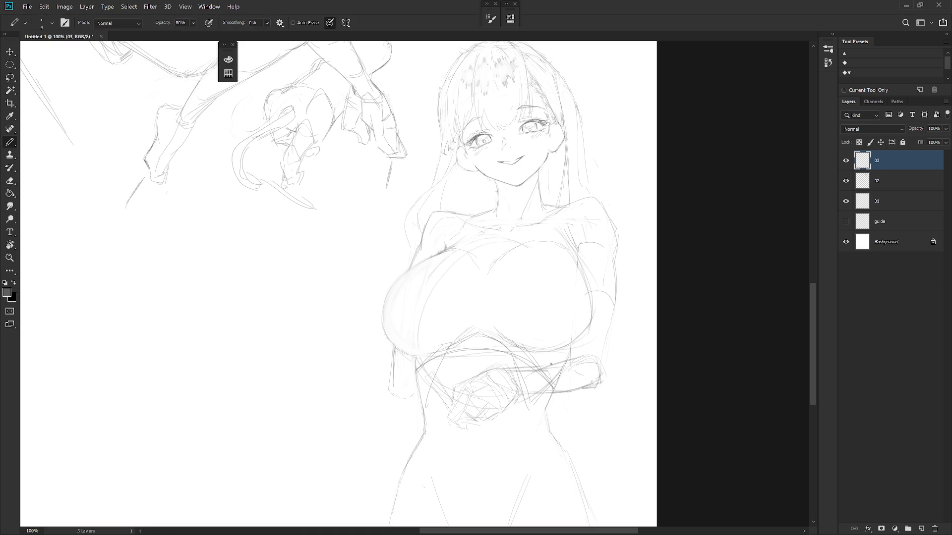
mouse_move(512, 397)
mouse_down()
mouse_move(583, 393)
mouse_move(531, 392)
mouse_up()
Strengthen the forearm's lower edge toward the elbow and bring the head back into view.
key(e)
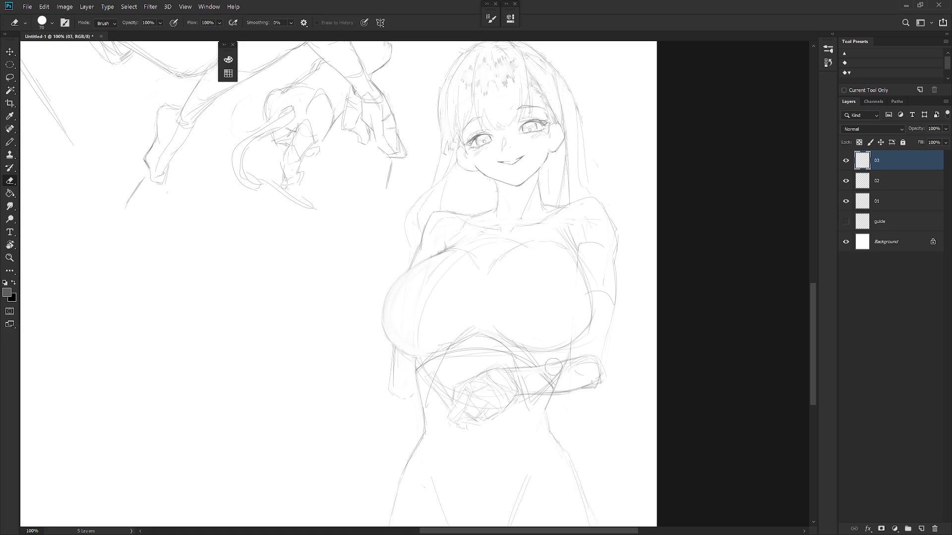
key(b)
drag(545, 392, 598, 379)
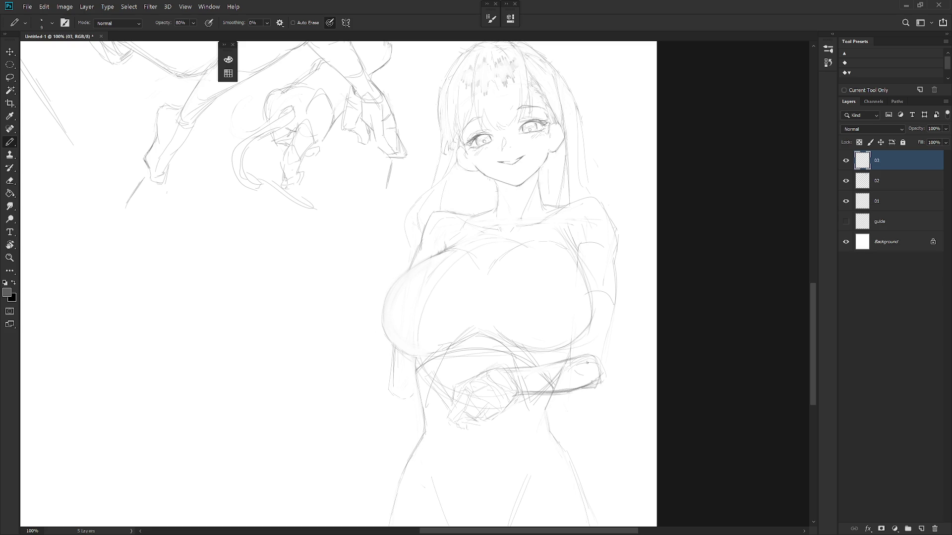
drag(589, 371, 545, 460)
key(shift+b)
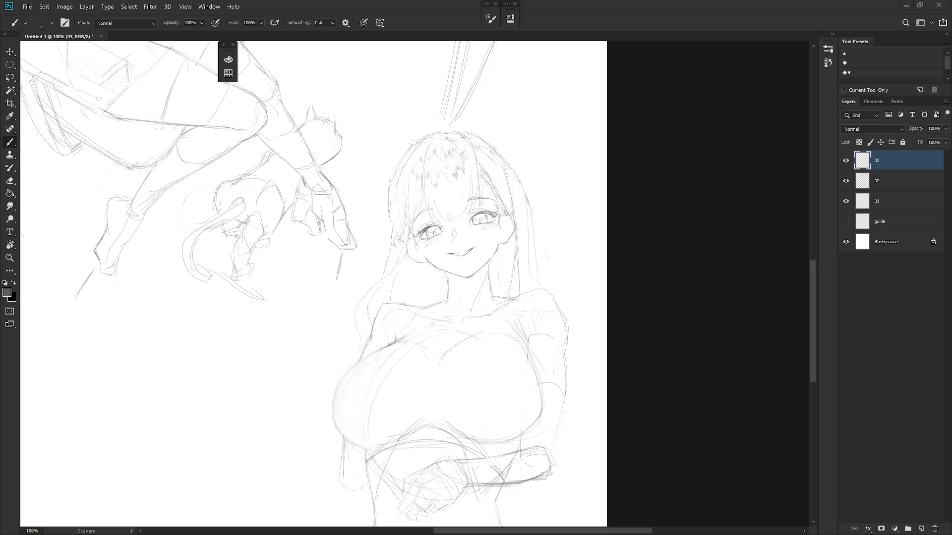
Try short lines along the hair's right edge, undo them, and draw one down the right strand.
key(e)
key(b)
drag(518, 242, 518, 280)
mouse_move(520, 235)
mouse_down()
mouse_move(514, 283)
mouse_move(520, 232)
mouse_up()
key(e)
key(b)
key(e)
key(b)
key(ctrl+z)
key(ctrl+z)
key(e)
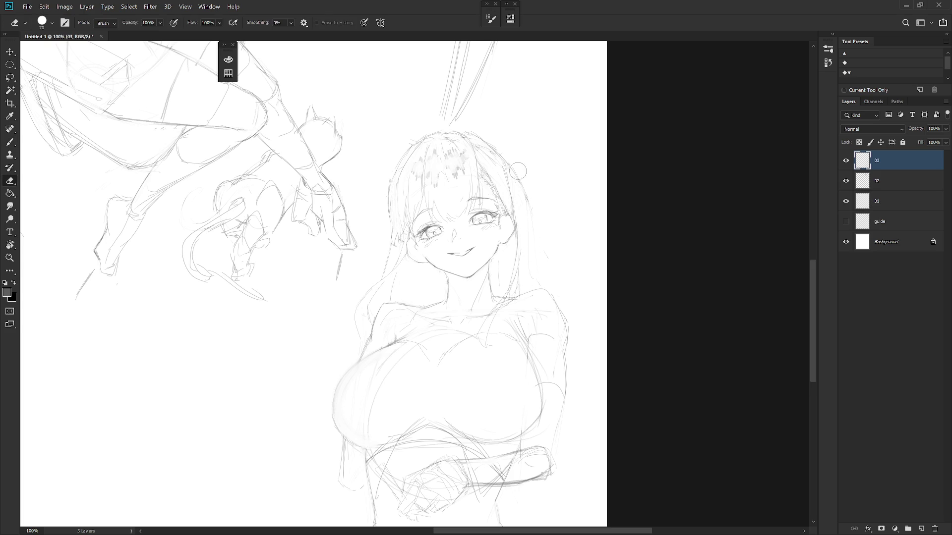
key(b)
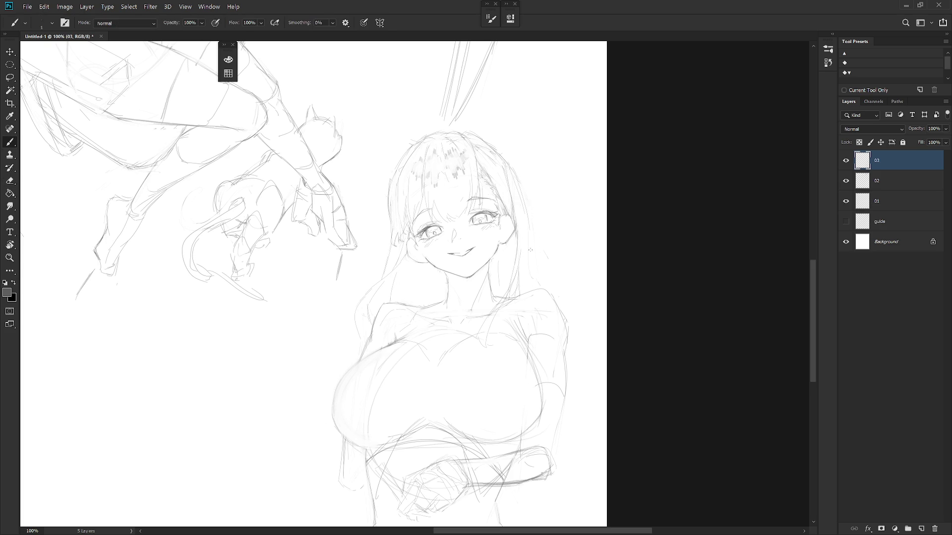
drag(522, 206, 536, 288)
Mirror the canvas, sample the line colour, and add a faint stroke near the neck and shoulder.
scroll(582, 328, down, 5)
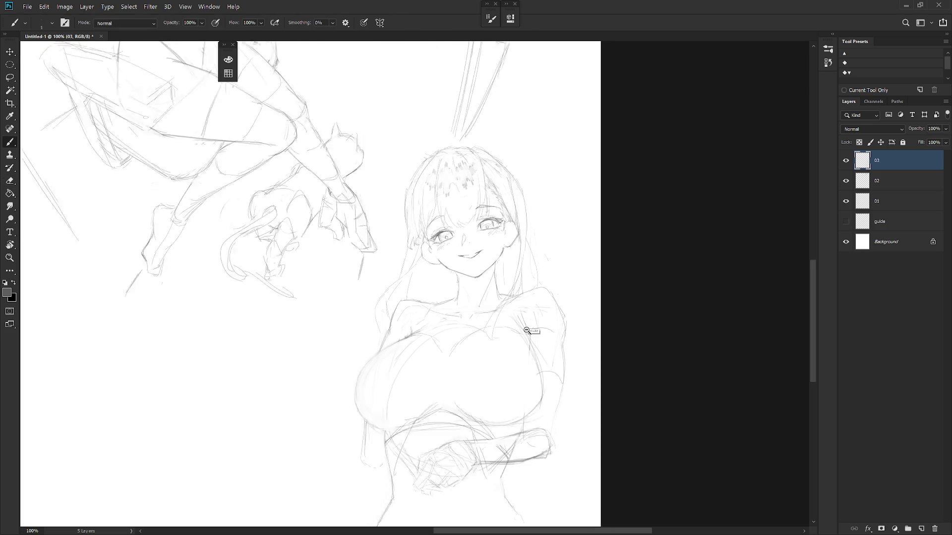
key(h)
drag(438, 362, 650, 361)
scroll(429, 242, up, 5)
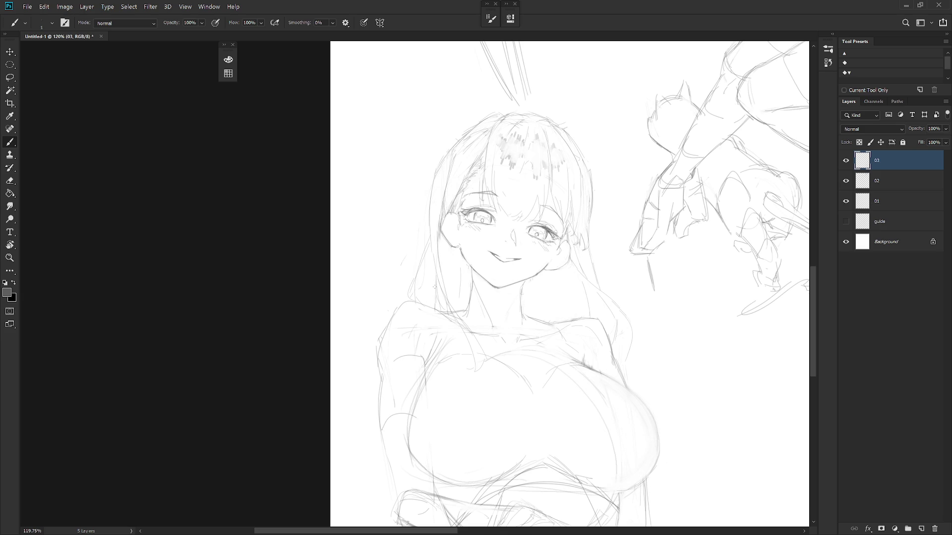
alt+click(448, 267)
drag(534, 296, 549, 306)
key(e)
key(b)
Draw a long hair strand falling down the girl's right side, then zoom out to review.
mouse_move(600, 288)
mouse_down()
mouse_move(683, 383)
mouse_move(663, 398)
mouse_move(608, 257)
mouse_up()
mouse_move(597, 433)
mouse_down()
mouse_move(608, 399)
mouse_move(590, 459)
mouse_up()
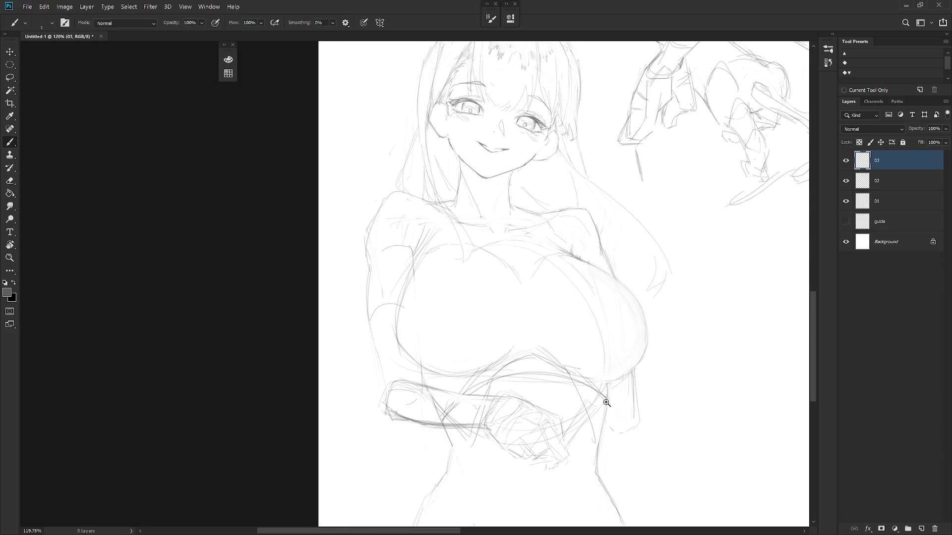
scroll(598, 351, down, 2)
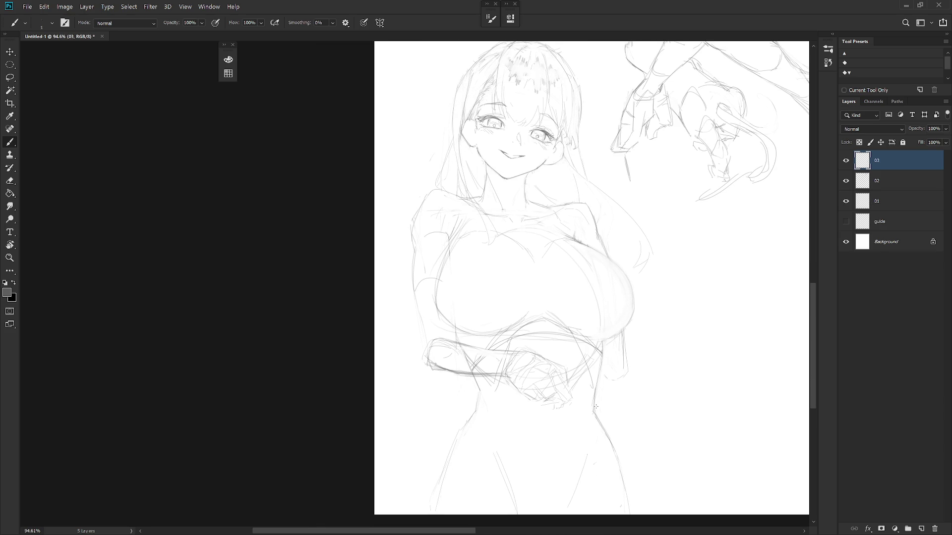
scroll(642, 378, down, 3)
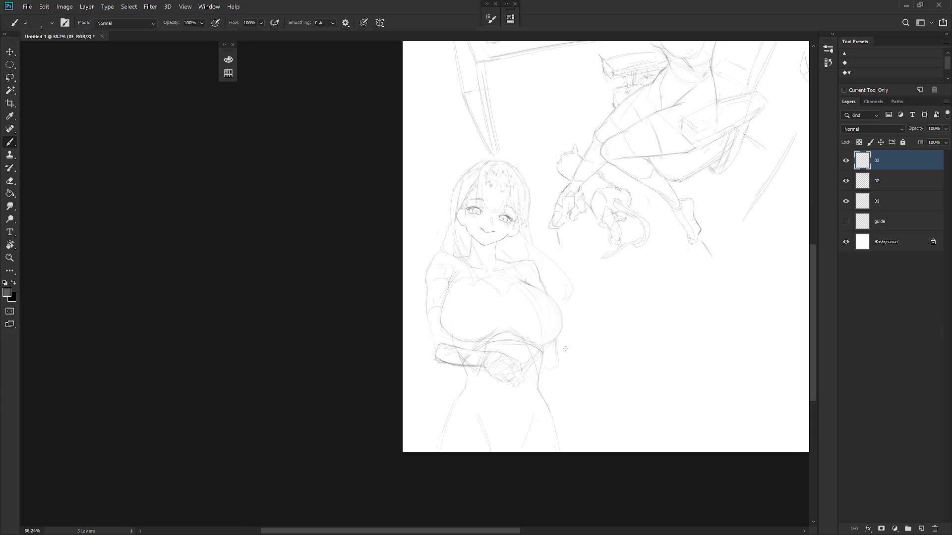
drag(665, 388, 409, 378)
Lasso-select and delete the old forearm and the elbow area beside it.
scroll(617, 359, up, 2)
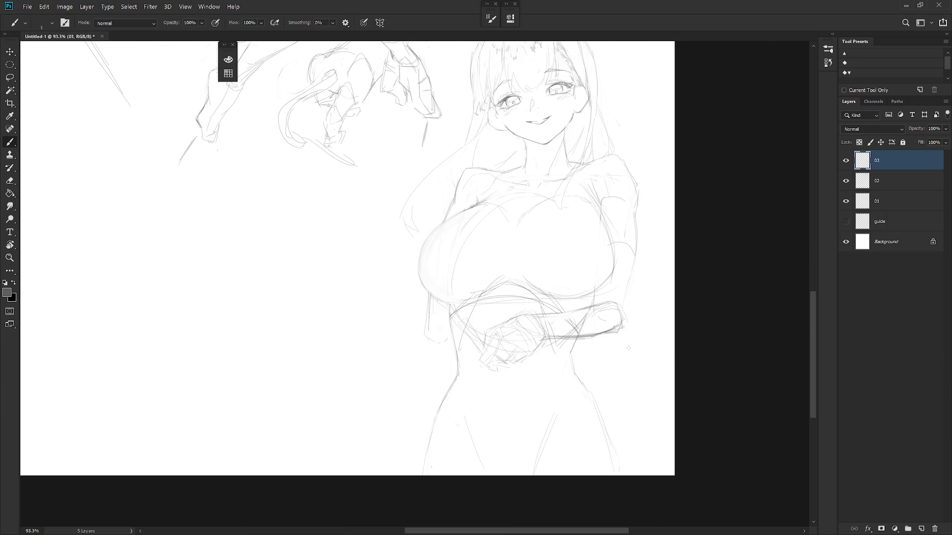
key(l)
mouse_move(569, 350)
mouse_down()
mouse_move(577, 308)
mouse_move(543, 324)
mouse_move(538, 316)
mouse_up()
key(Delete)
key(ctrl+d)
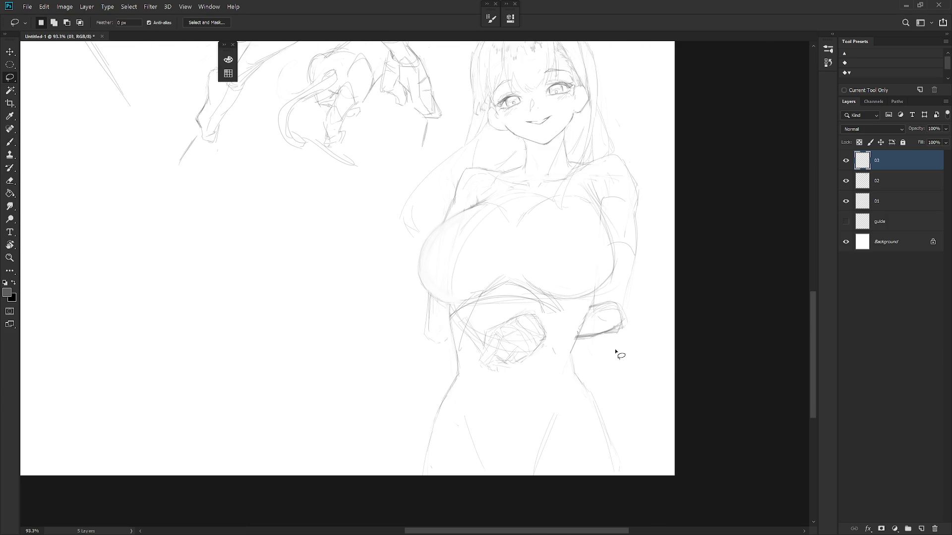
key(b)
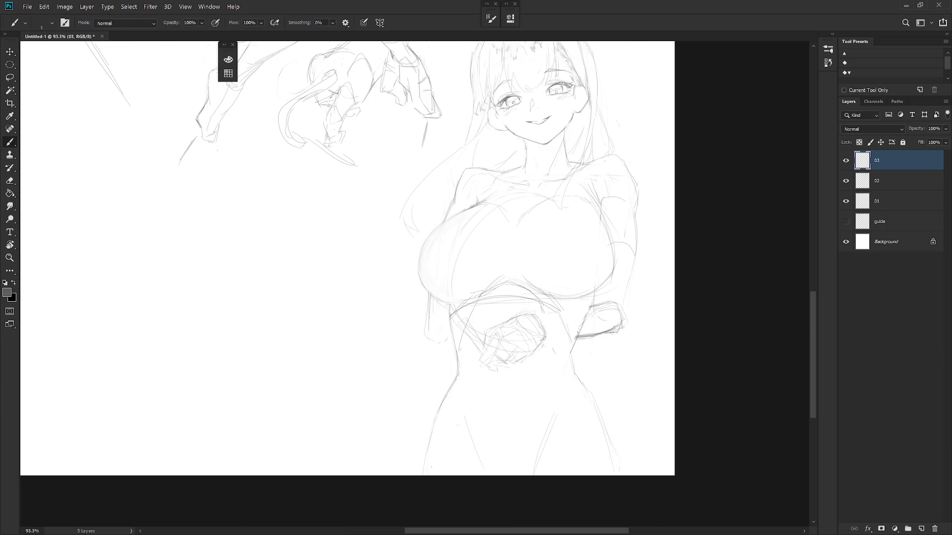
key(l)
mouse_move(613, 338)
mouse_down()
mouse_move(626, 314)
mouse_move(597, 308)
mouse_move(580, 357)
mouse_move(613, 340)
mouse_up()
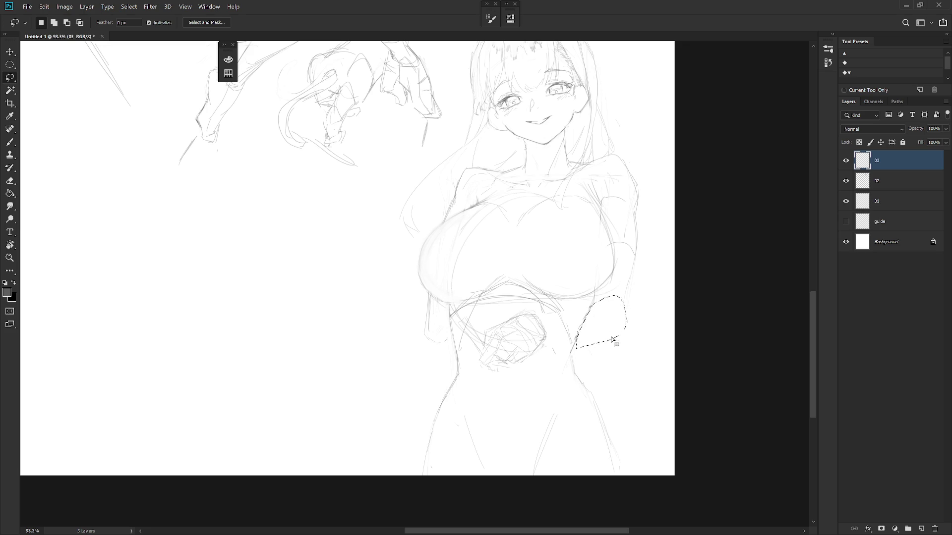
key(Delete)
key(ctrl+d)
key(b)
Redraw the forearm, elbow stroke, fist knuckle curve and forearm line across the waist.
drag(595, 295, 583, 353)
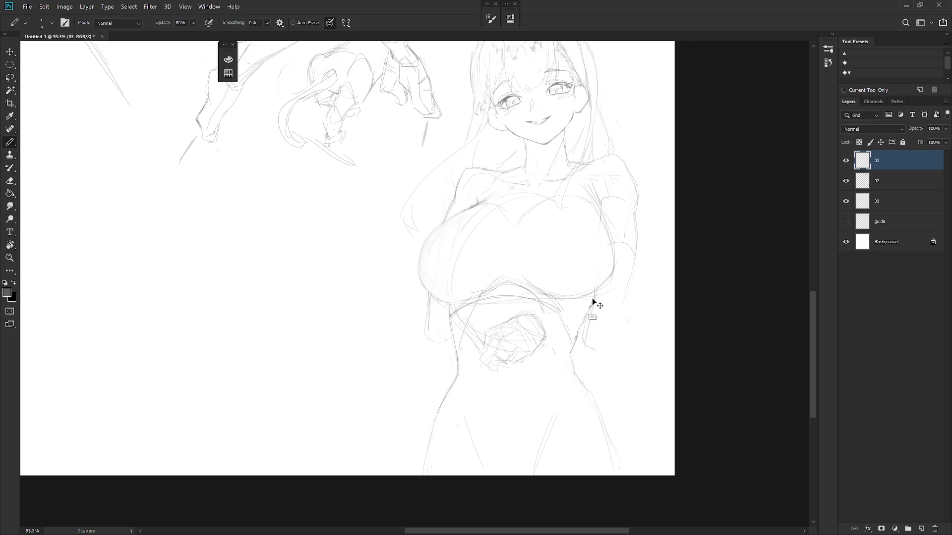
key(ctrl+z)
drag(590, 308, 584, 345)
drag(631, 275, 615, 331)
drag(590, 327, 603, 320)
drag(552, 313, 599, 321)
mouse_move(546, 341)
mouse_down()
mouse_move(593, 352)
mouse_move(613, 335)
mouse_move(612, 346)
mouse_move(602, 344)
mouse_move(615, 331)
mouse_move(593, 352)
mouse_up()
key(ctrl+z)
key(ctrl+z)
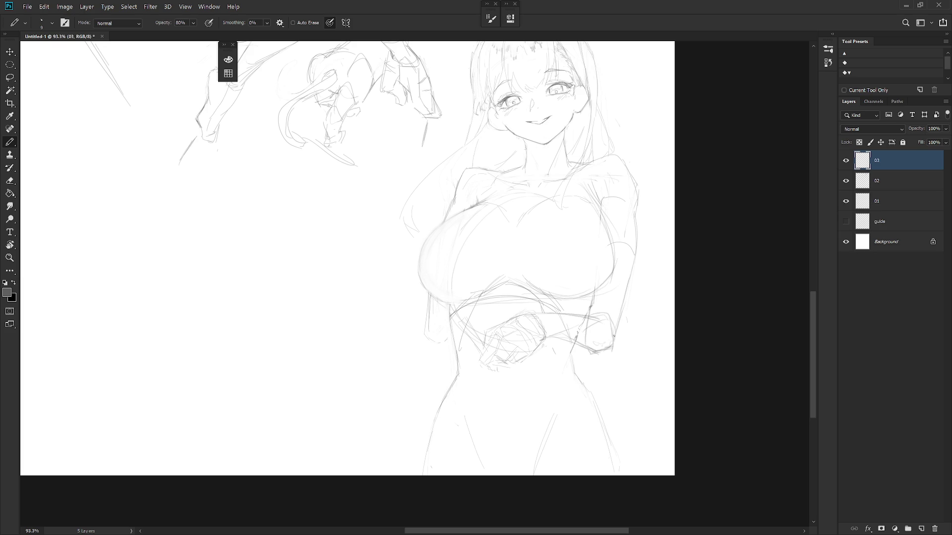
Tidy the redrawn forearm and fist, alternating between eraser and brush.
key(e)
key(b)
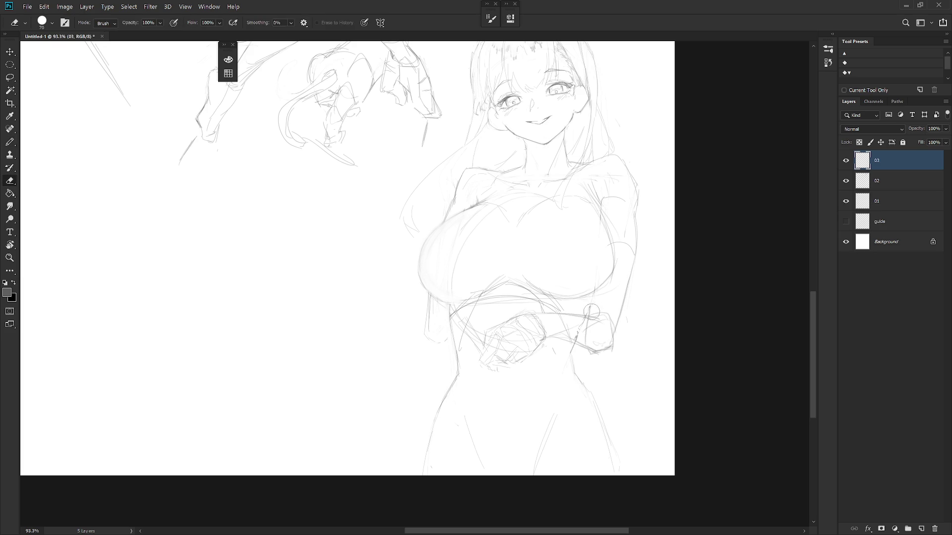
key(shift+b)
key(e)
key(b)
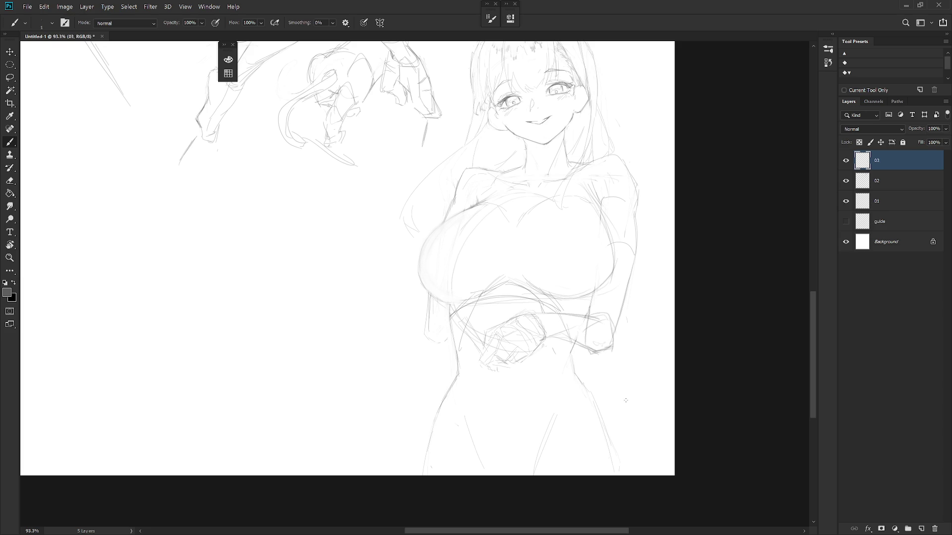
key(e)
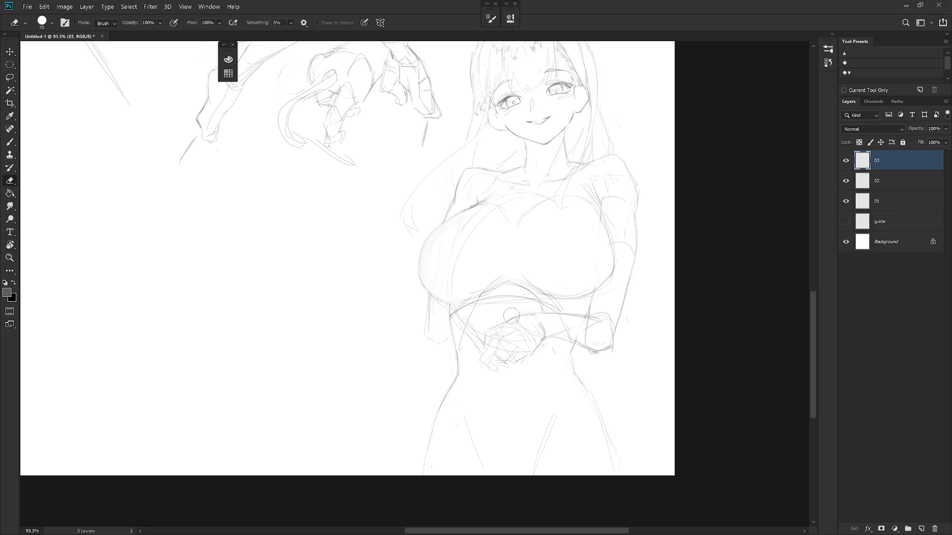
key(b)
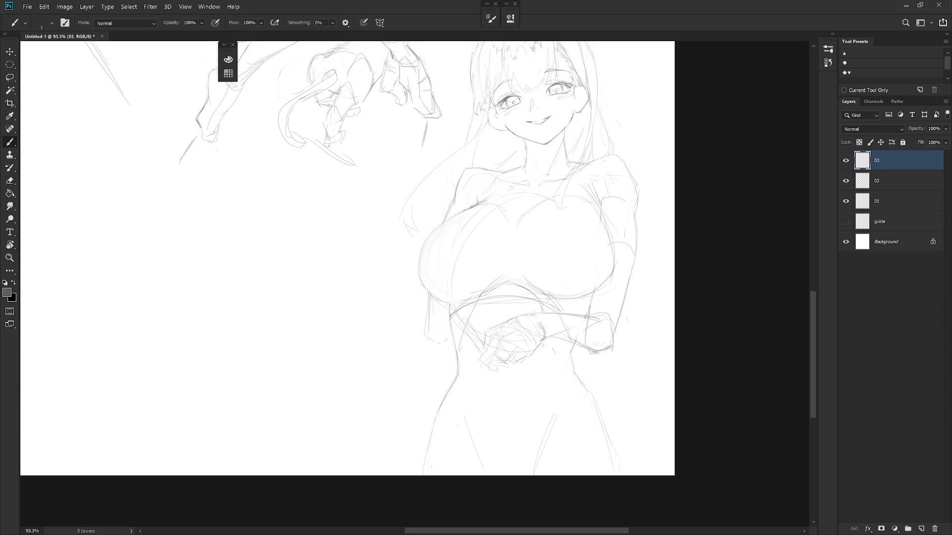
key(e)
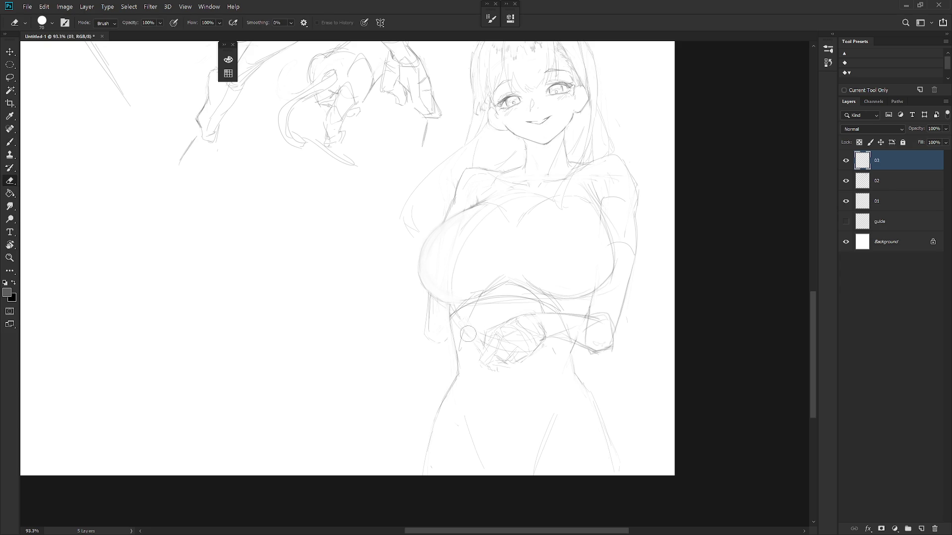
Add a short stroke on the waist line, trying and undoing a downward hip-line extension.
key(b)
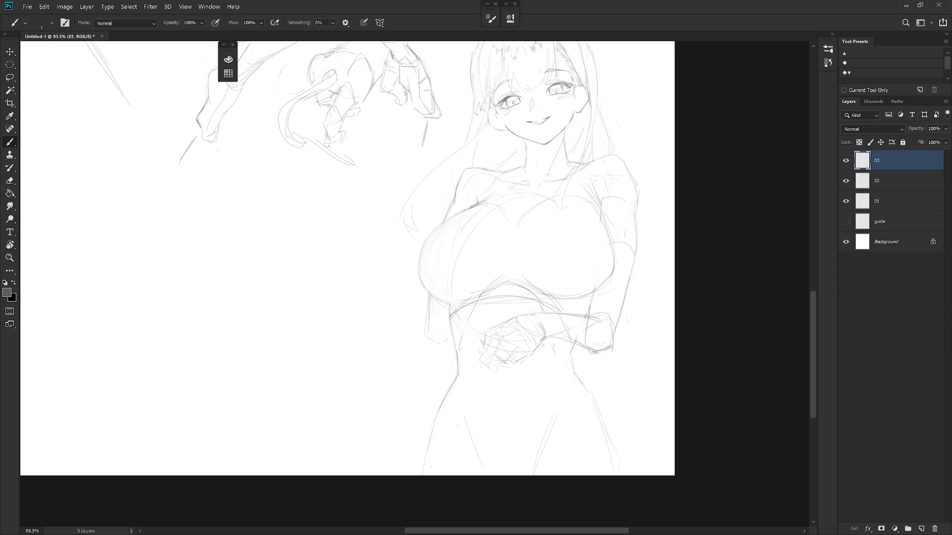
drag(468, 378, 488, 362)
mouse_move(440, 406)
mouse_down()
mouse_move(400, 450)
mouse_move(422, 428)
mouse_up()
key(ctrl+z)
key(ctrl+z)
key(ctrl+z)
key(e)
key(b)
key(e)
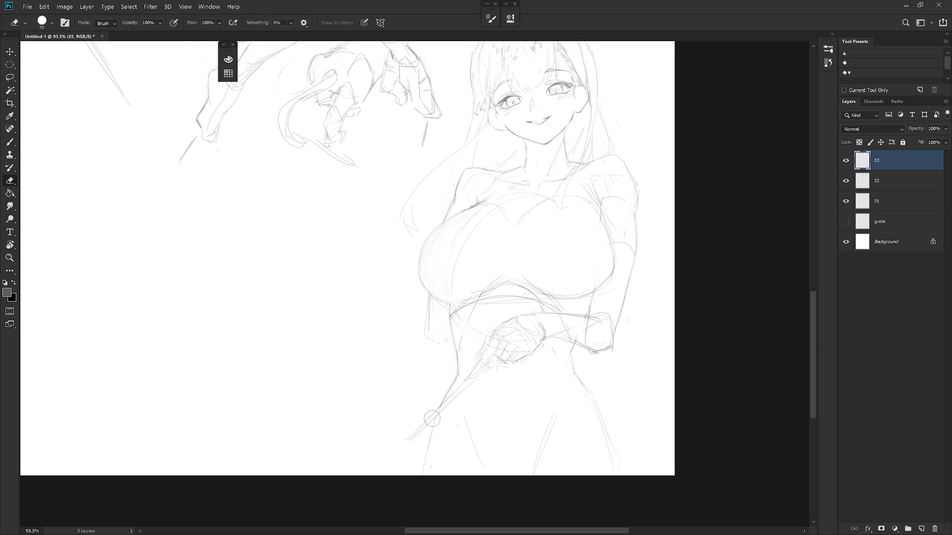
key(b)
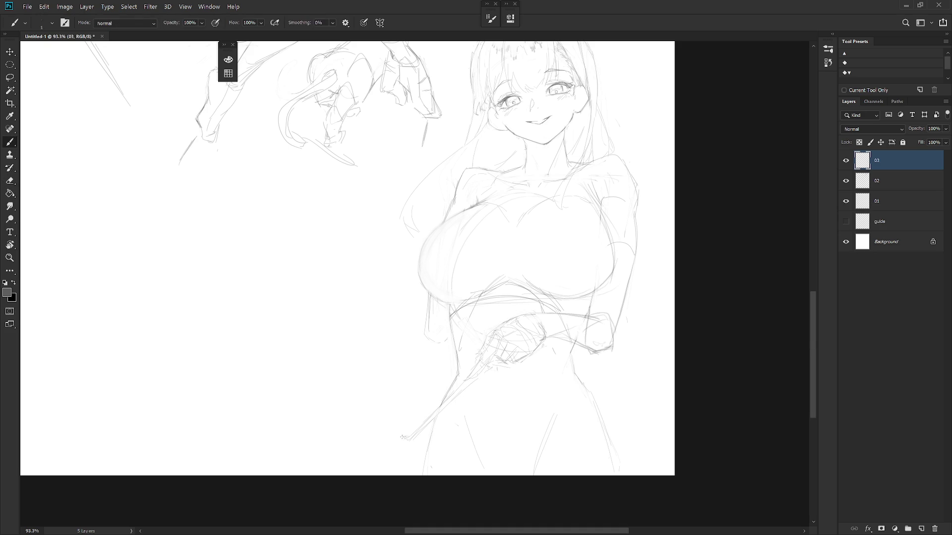
Draw the wand shaft down from the fist, with crossing strokes and a sparkle ray at its tip.
key(e)
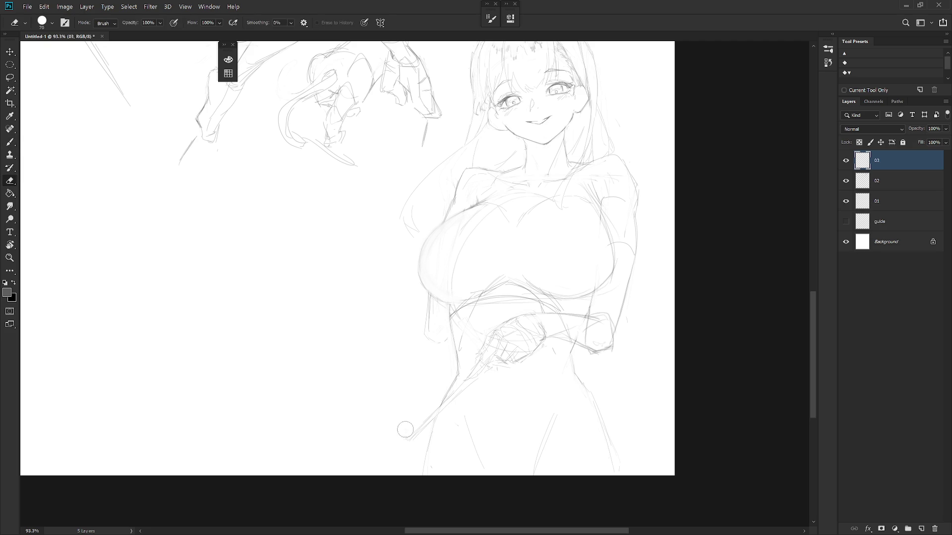
key(b)
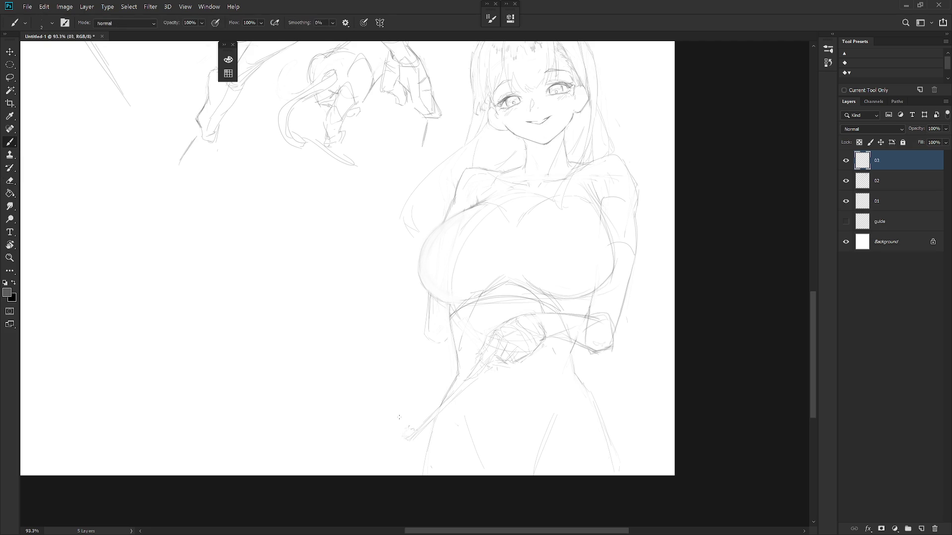
mouse_move(385, 380)
mouse_down()
mouse_move(407, 428)
mouse_move(379, 452)
mouse_up()
mouse_move(411, 445)
mouse_down()
mouse_move(418, 458)
mouse_move(418, 442)
mouse_up()
key(e)
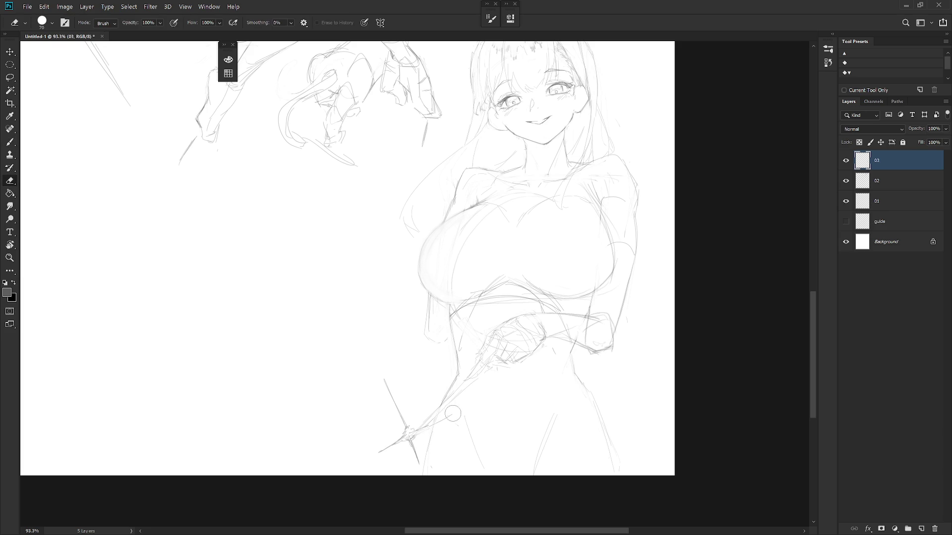
key(b)
drag(453, 412, 416, 430)
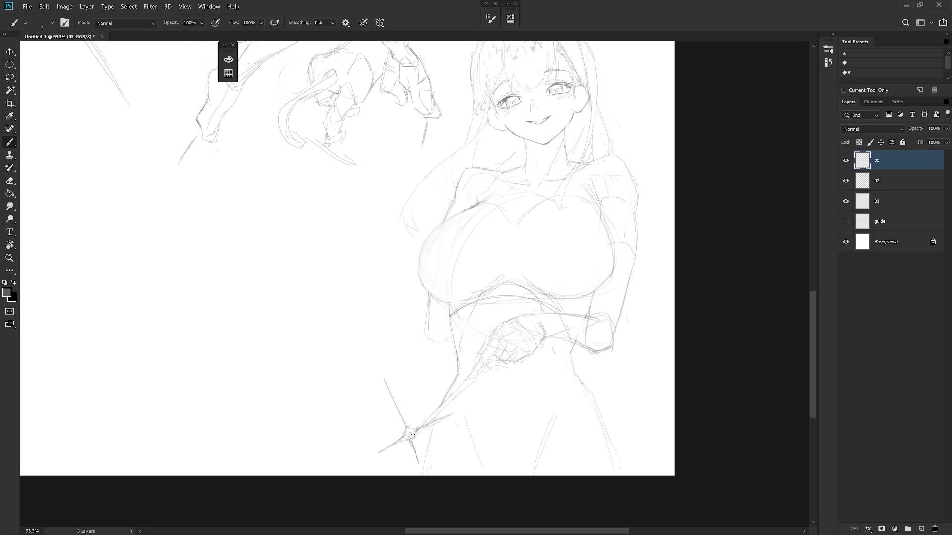
scroll(470, 426, up, 1)
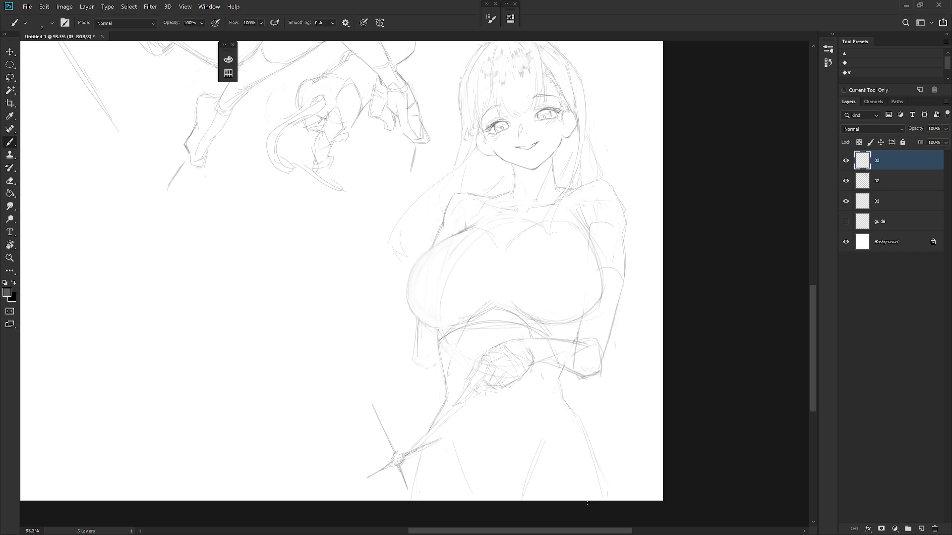
Add a short chest line, extend the lower-left sparkle ray and draw two small twinkles beside the tip.
key(e)
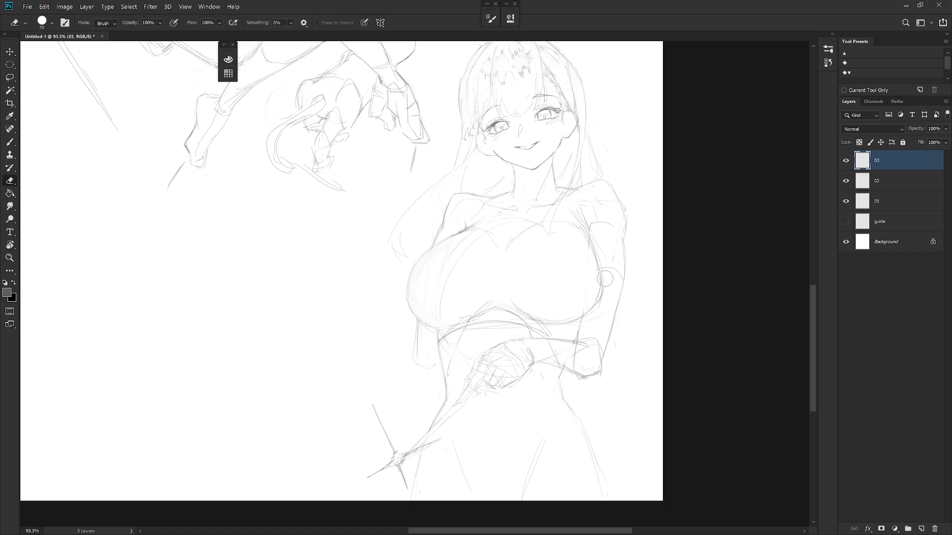
key(b)
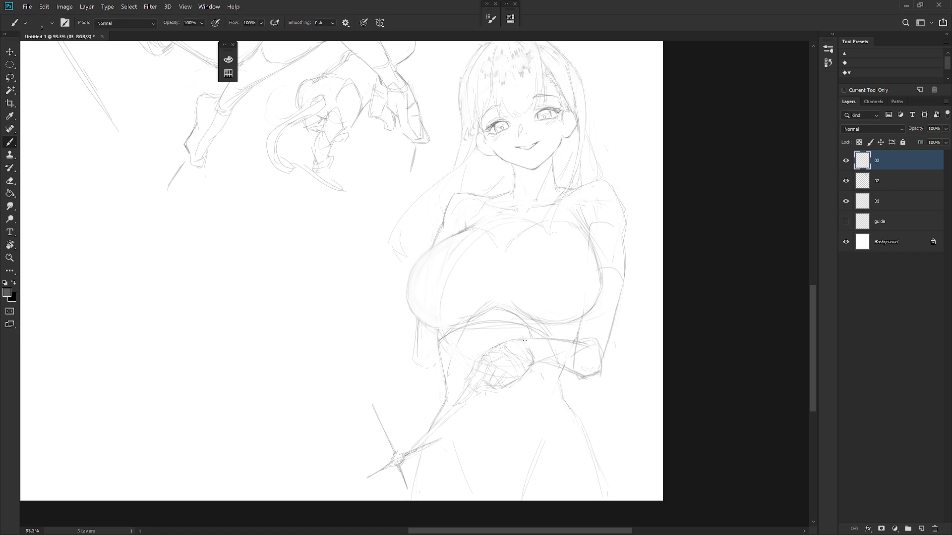
drag(505, 298, 520, 313)
key(e)
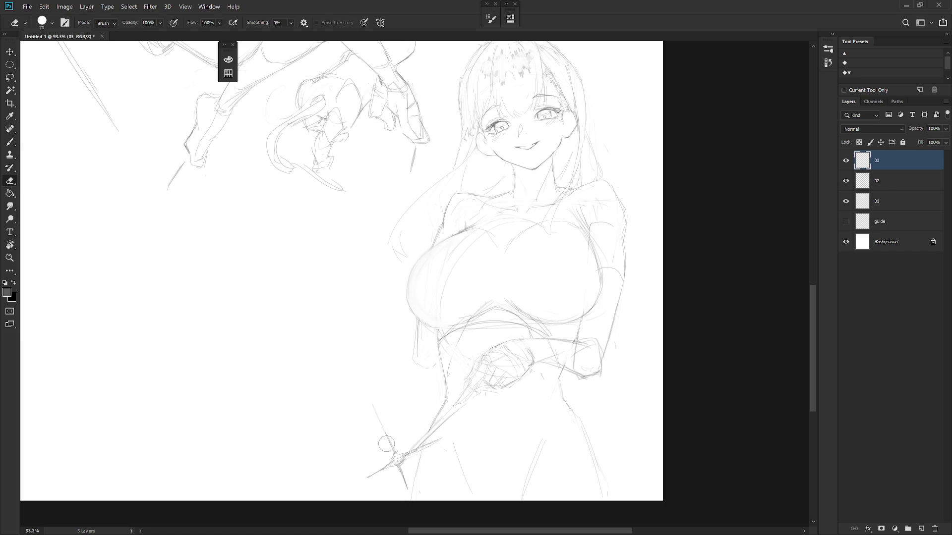
key(b)
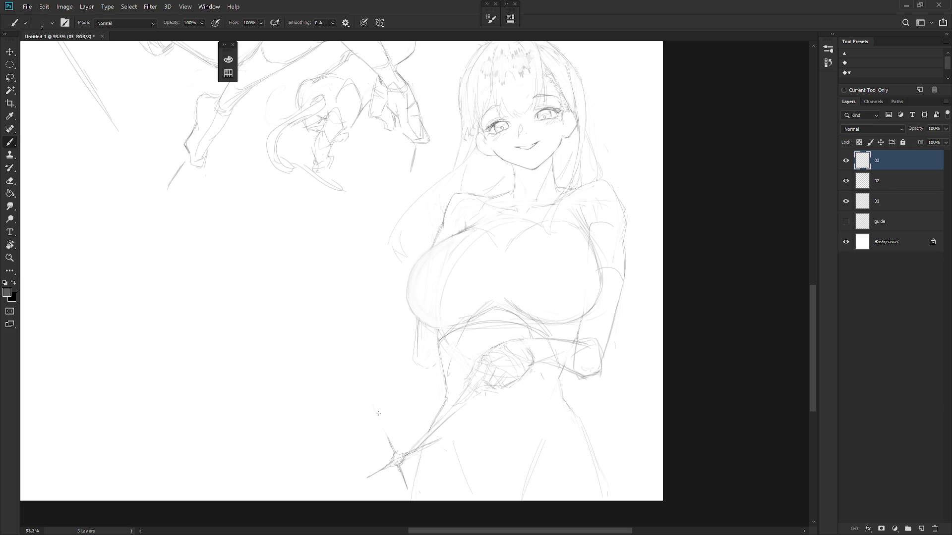
drag(378, 413, 389, 441)
drag(410, 420, 402, 435)
drag(361, 445, 373, 459)
Undo the faint stray strokes left of the wand, checking the face close up afterwards.
scroll(496, 319, down, 5)
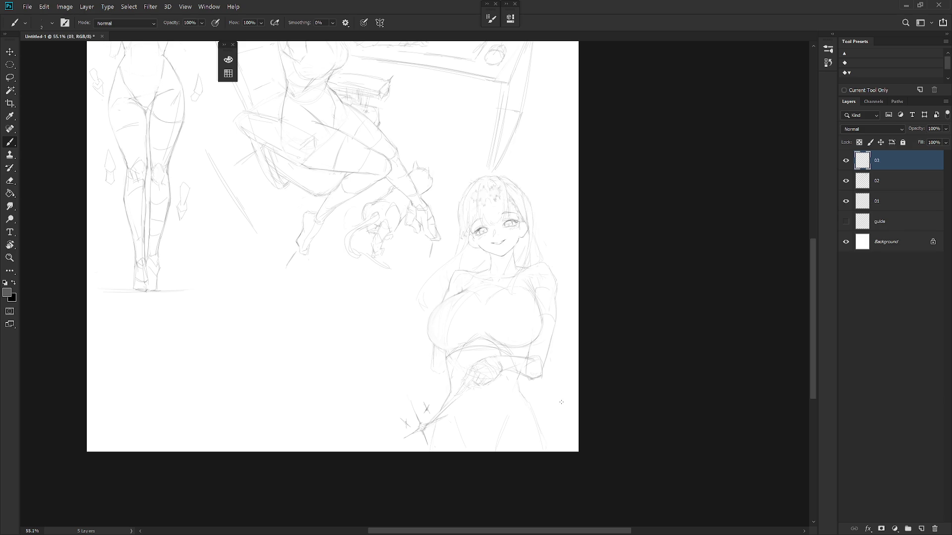
scroll(439, 382, up, 2)
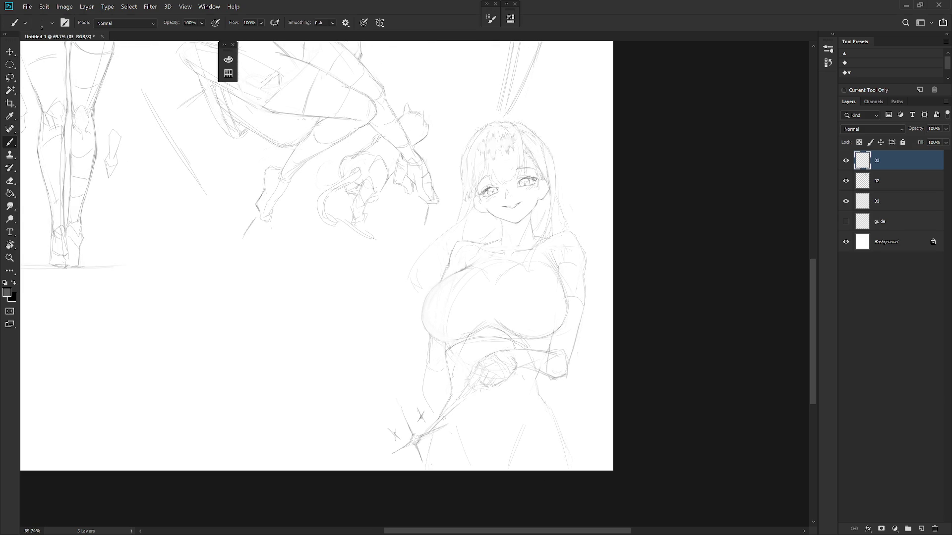
key(ctrl+z)
scroll(526, 174, up, 4)
scroll(557, 197, up, 3)
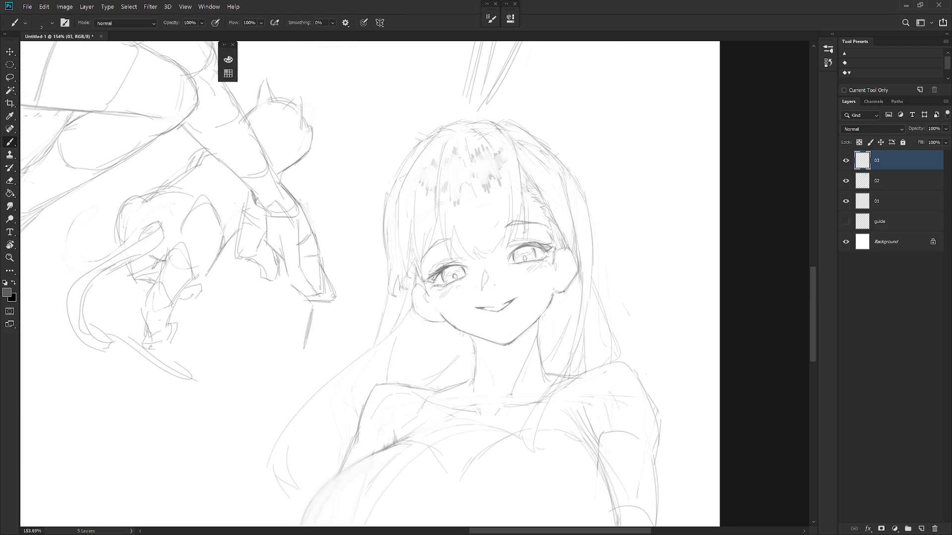
scroll(570, 354, up, 2)
key(e)
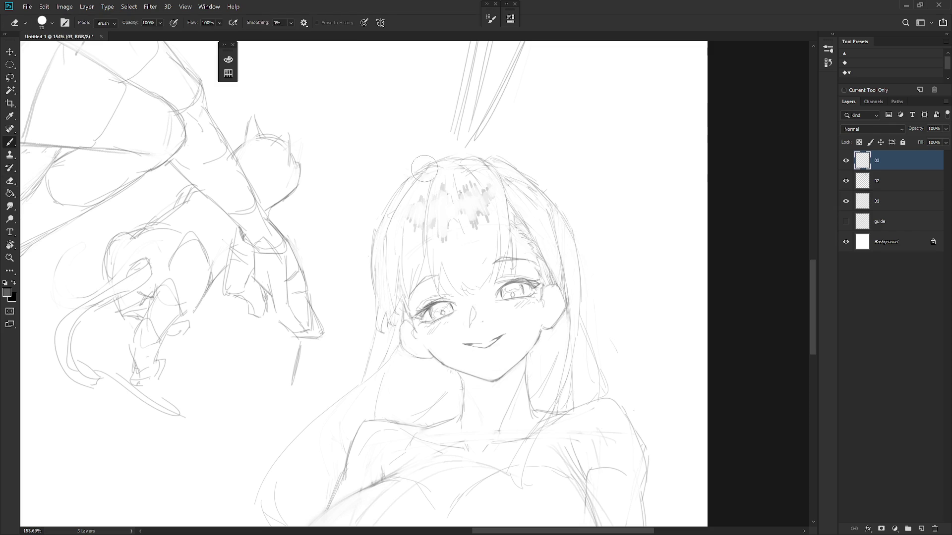
key(b)
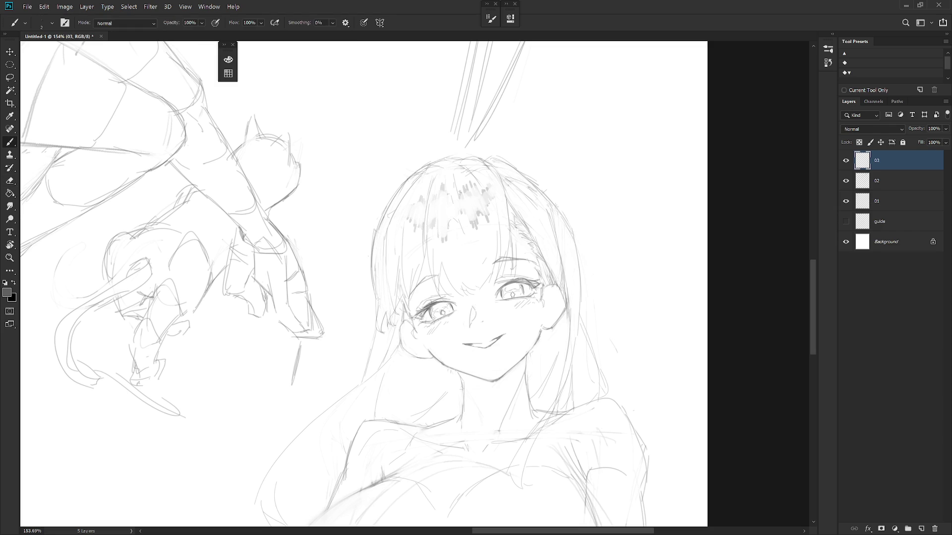
scroll(551, 292, down, 5)
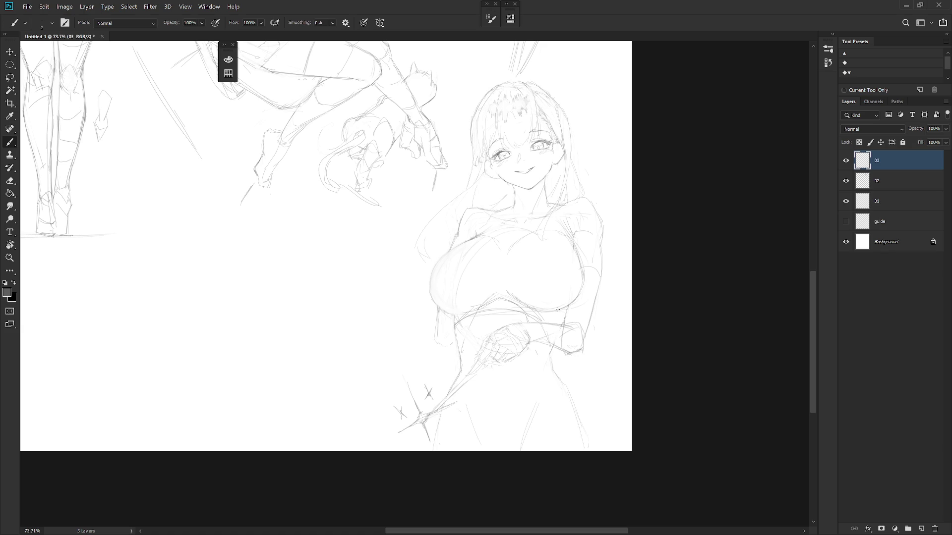
Lasso and delete the sparkle strokes at lower left and the leftover strokes near the hip.
key(l)
mouse_move(448, 385)
mouse_down()
mouse_move(429, 436)
mouse_move(396, 370)
mouse_up()
key(Delete)
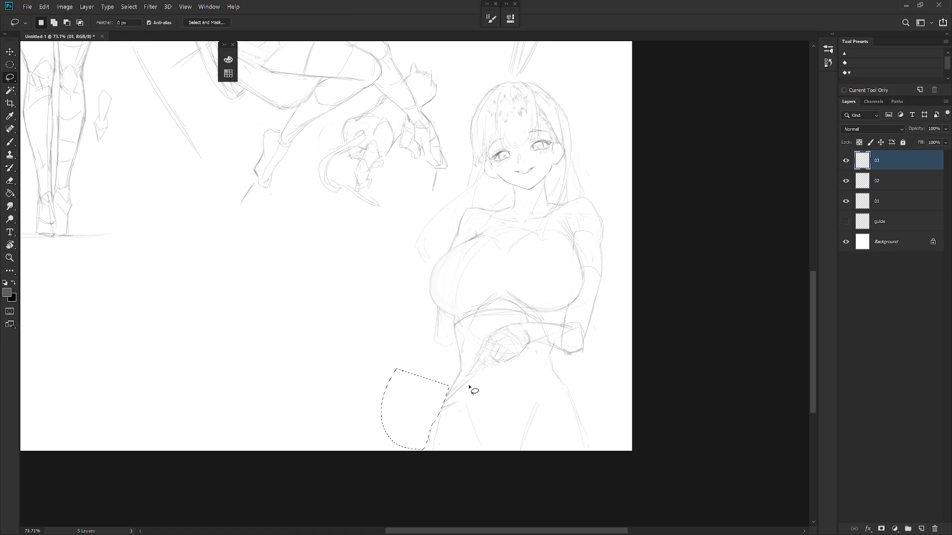
key(ctrl+d)
mouse_move(480, 372)
mouse_down()
mouse_move(451, 397)
mouse_move(475, 392)
mouse_up()
key(Delete)
key(ctrl+d)
Try down-left lines over the skirt, undo them, and add a short stroke at the left waistline.
key(b)
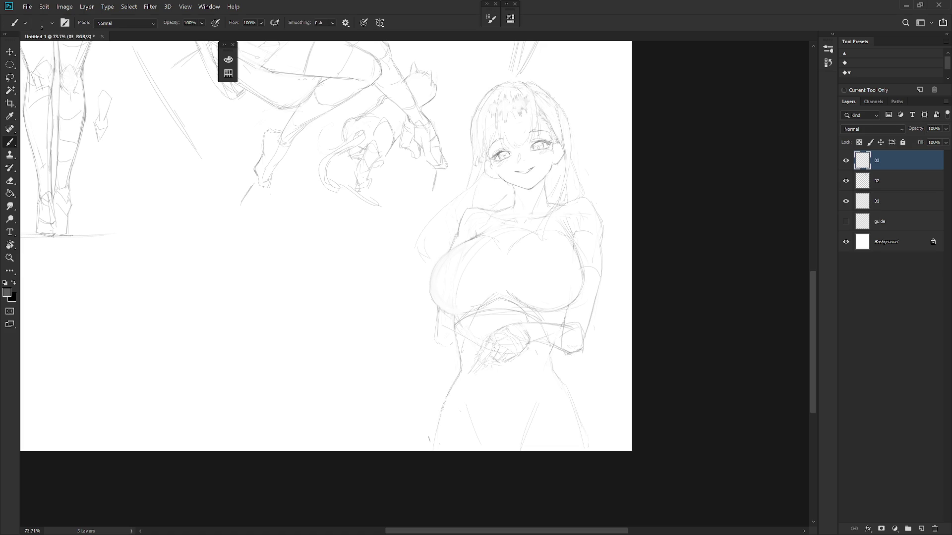
key(e)
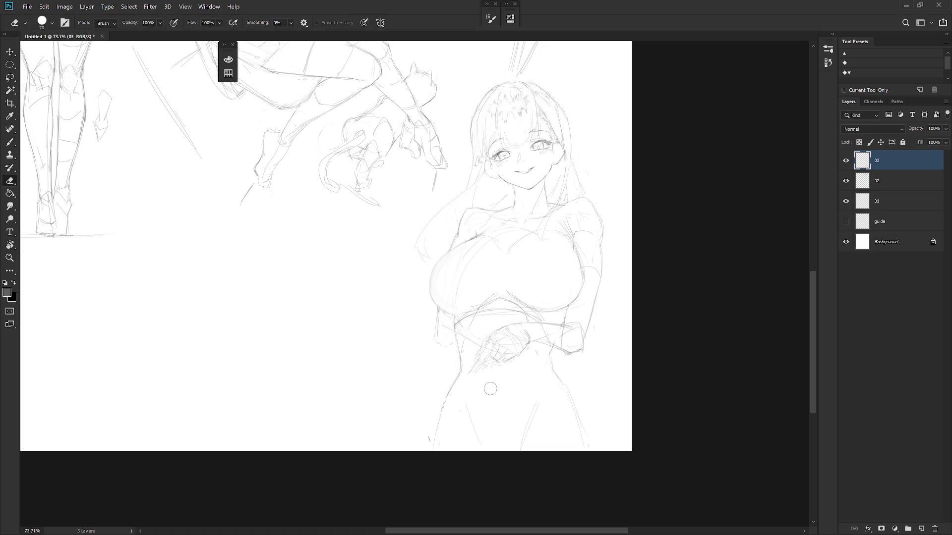
key(b)
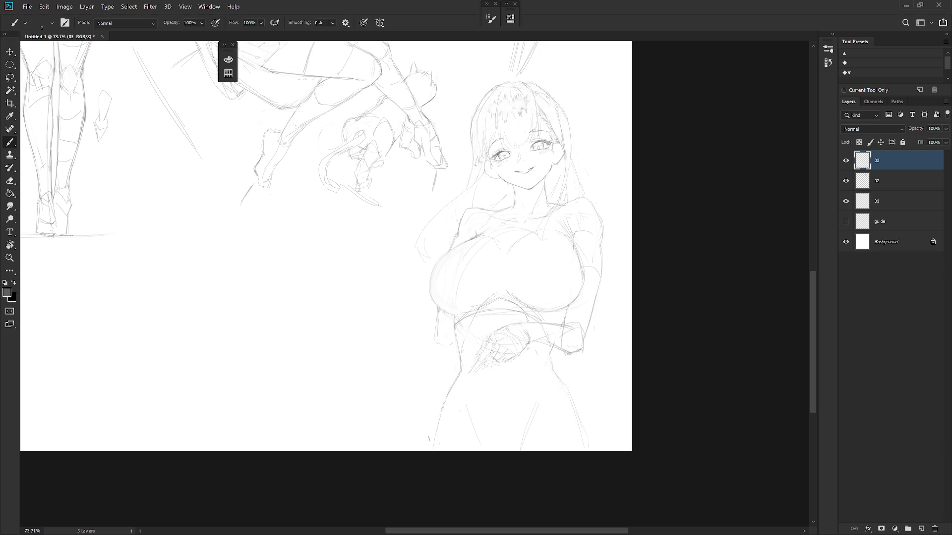
drag(448, 392, 414, 434)
drag(466, 367, 399, 446)
key(ctrl+z)
key(ctrl+z)
drag(465, 367, 424, 427)
drag(447, 391, 412, 434)
key(ctrl+z)
mouse_move(450, 326)
mouse_down()
mouse_move(461, 308)
mouse_move(491, 327)
mouse_up()
Draw the sword's two long parallel diagonal edges across the lower body, plus a light waist line.
drag(511, 369, 584, 444)
drag(515, 347, 610, 448)
drag(526, 364, 602, 445)
drag(510, 368, 599, 455)
drag(437, 370, 510, 310)
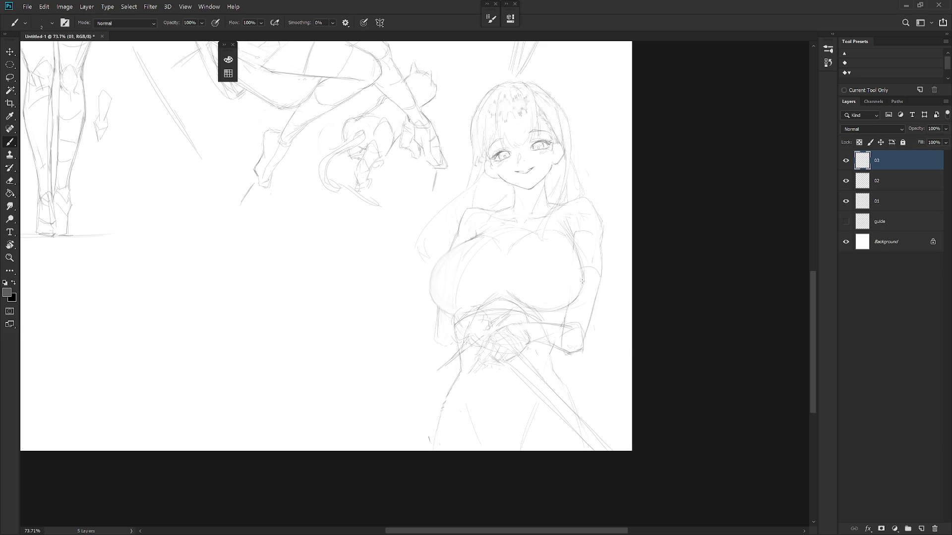
Clean up the waist by undoing scribbles and erasing faint marks near the waist and hand.
mouse_move(470, 304)
mouse_down()
mouse_move(452, 334)
mouse_move(451, 325)
mouse_move(468, 339)
mouse_up()
drag(459, 312, 476, 307)
key(ctrl+z)
key(ctrl+z)
key(ctrl+z)
key(e)
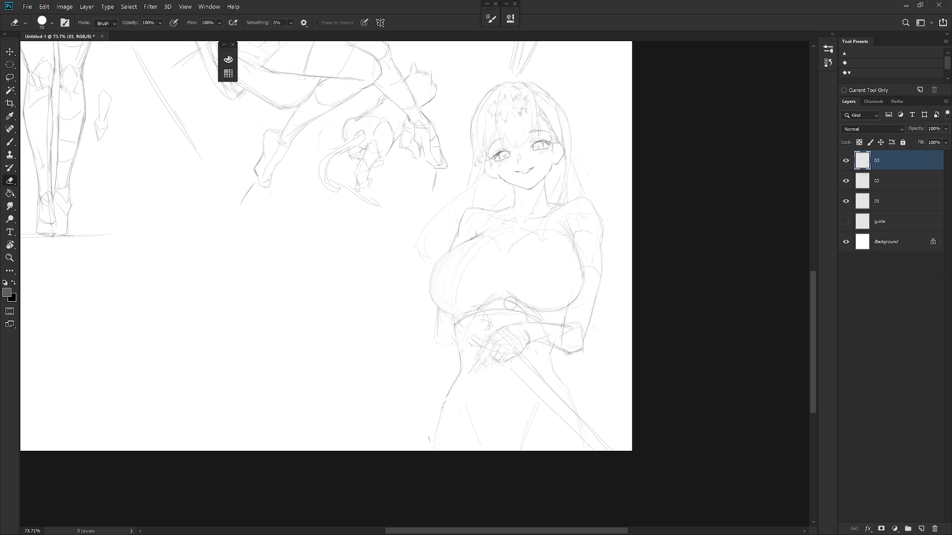
drag(475, 343, 466, 310)
key(b)
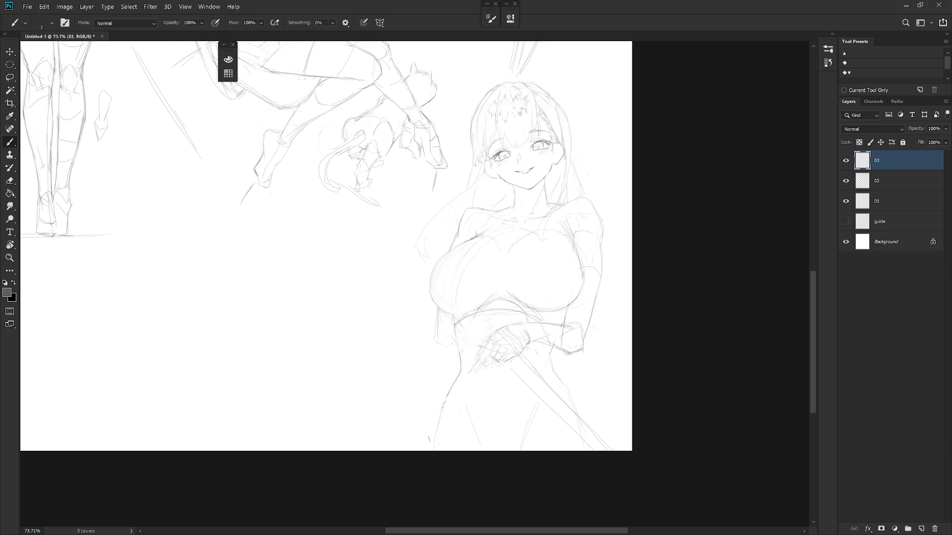
key(e)
drag(483, 359, 473, 372)
key(b)
key(e)
mouse_move(471, 337)
mouse_down()
mouse_move(486, 356)
mouse_move(478, 334)
mouse_up()
key(b)
key(ctrl+z)
Retrace the sword's upper and lower edges darker along their full length.
drag(510, 364, 559, 416)
drag(527, 362, 600, 448)
key(e)
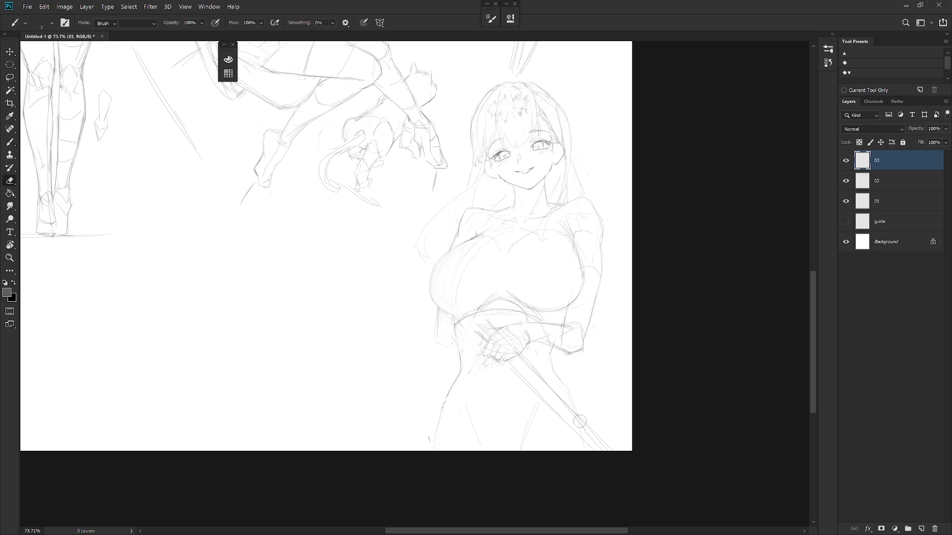
key(b)
drag(560, 400, 600, 441)
drag(520, 358, 585, 449)
drag(549, 403, 568, 426)
scroll(527, 357, up, 1)
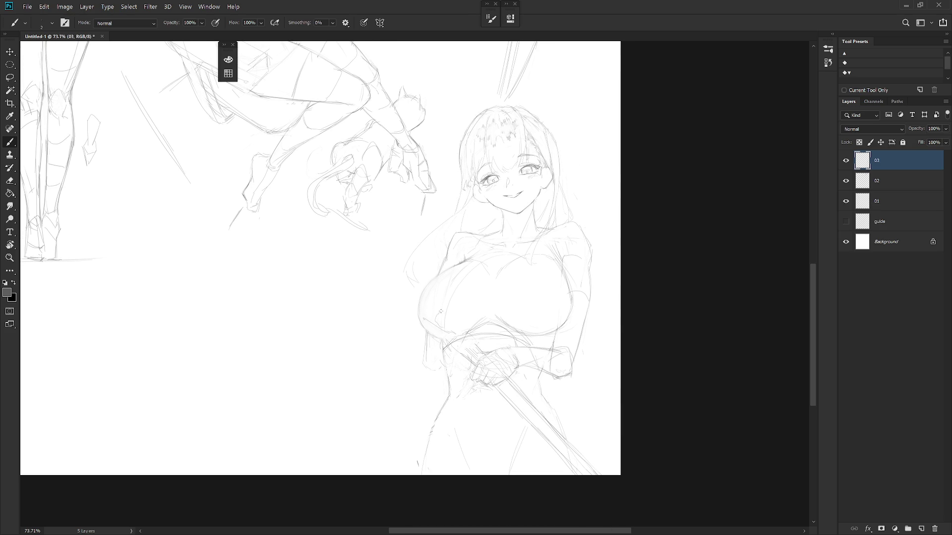
Hatch diagonal shading across the chest and hand, and add short strokes at the shoulder line.
drag(440, 311, 466, 333)
drag(429, 325, 453, 347)
mouse_move(443, 309)
mouse_down()
mouse_move(480, 347)
mouse_move(475, 368)
mouse_up()
drag(541, 259, 556, 245)
Redraw the right arm contour from the shoulder down to the elbow, erasing the old stroke.
key(r)
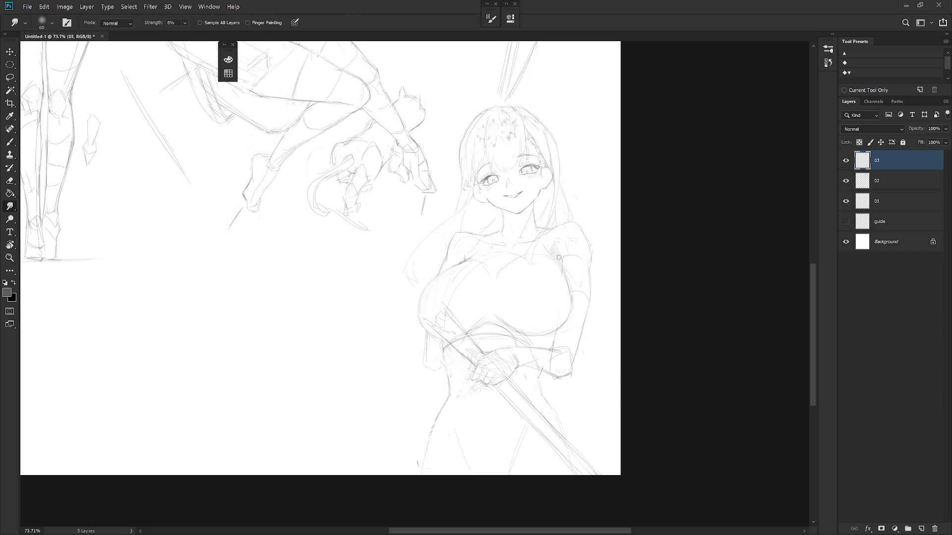
key(e)
key(b)
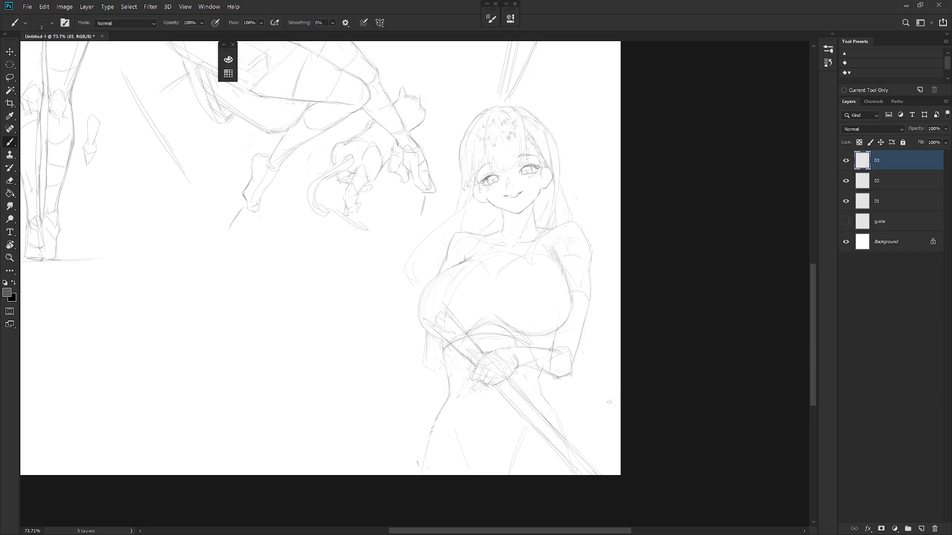
key(e)
key(b)
drag(589, 262, 591, 292)
key(e)
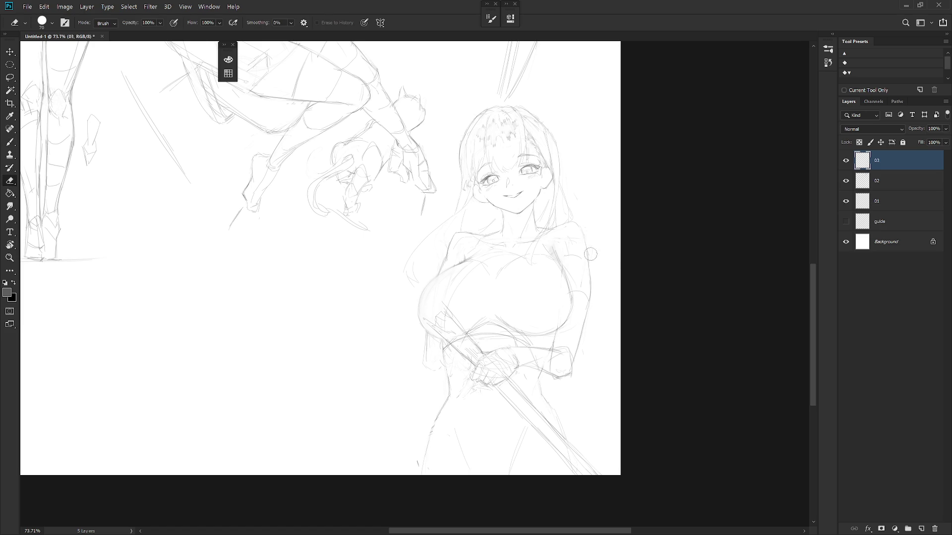
key(b)
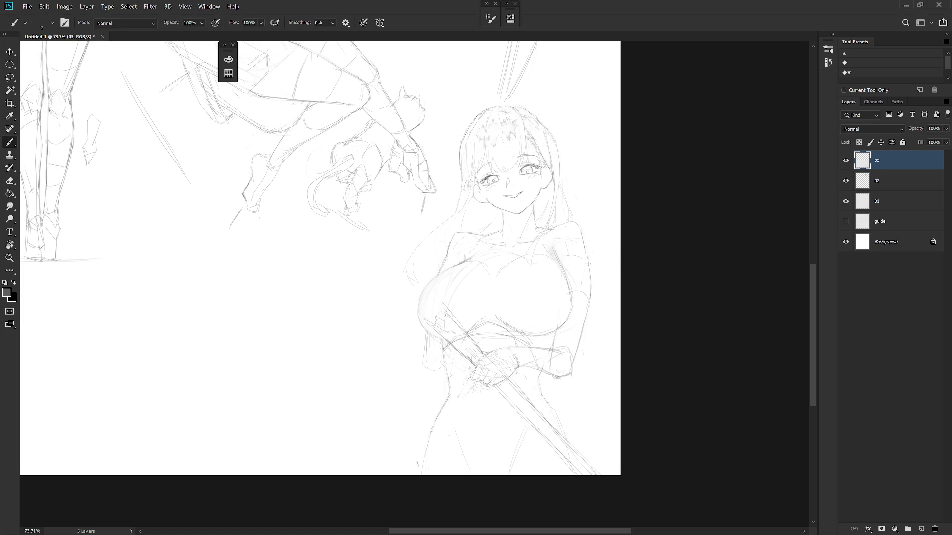
drag(589, 263, 588, 305)
key(e)
drag(589, 265, 581, 345)
key(b)
drag(589, 272, 572, 361)
Redraw the left hip and thigh contour down to the canvas bottom, then lasso that stroke.
drag(422, 375, 417, 412)
key(ctrl+z)
drag(421, 377, 417, 395)
drag(425, 367, 411, 456)
drag(425, 377, 419, 423)
key(ctrl+z)
drag(424, 380, 407, 471)
key(l)
mouse_move(447, 376)
mouse_down()
mouse_move(431, 419)
mouse_move(445, 376)
mouse_move(421, 378)
mouse_move(419, 472)
mouse_up()
Shift the selected left contour about 30 px right and add short strokes at the left hip.
drag(498, 364, 513, 370)
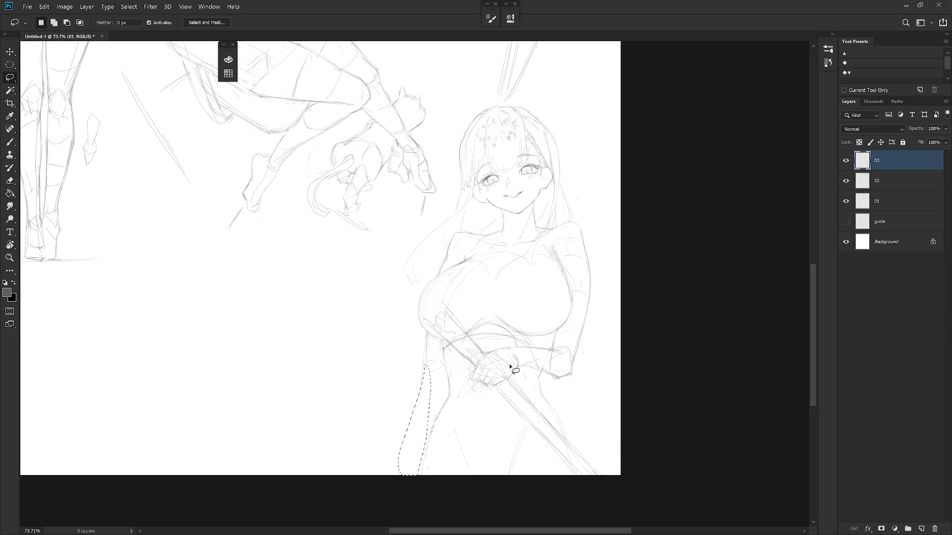
key(b)
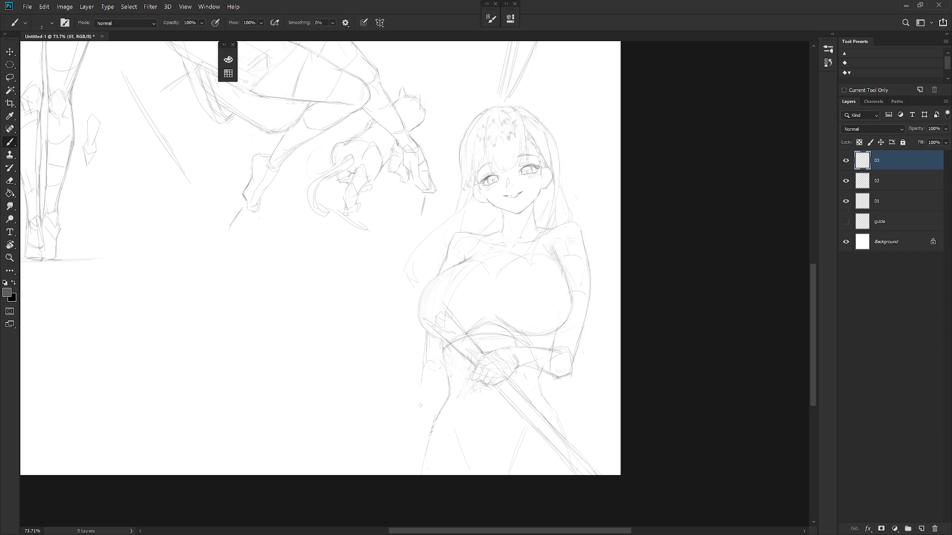
mouse_move(415, 409)
mouse_down()
mouse_move(430, 397)
mouse_move(455, 425)
mouse_up()
mouse_move(378, 342)
mouse_down()
mouse_move(400, 333)
mouse_move(387, 366)
mouse_move(441, 351)
mouse_up()
drag(393, 368, 415, 377)
Sketch a hand with fingers left of the waist using the hard-edged pencil, then lasso it.
key(shift+b)
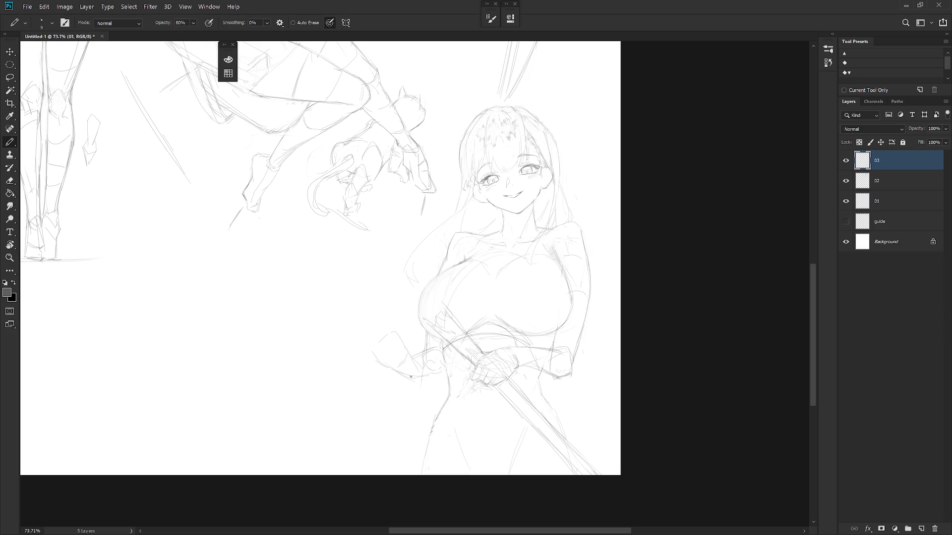
drag(411, 376, 441, 376)
drag(405, 351, 425, 357)
drag(449, 390, 446, 363)
key(e)
key(b)
drag(370, 344, 397, 329)
key(l)
mouse_move(435, 382)
mouse_down()
mouse_move(442, 377)
mouse_move(430, 347)
mouse_move(439, 372)
mouse_move(425, 362)
mouse_move(391, 425)
mouse_up()
Delete the lassoed hand strokes and clear stray marks near the waist and shoulder.
key(Delete)
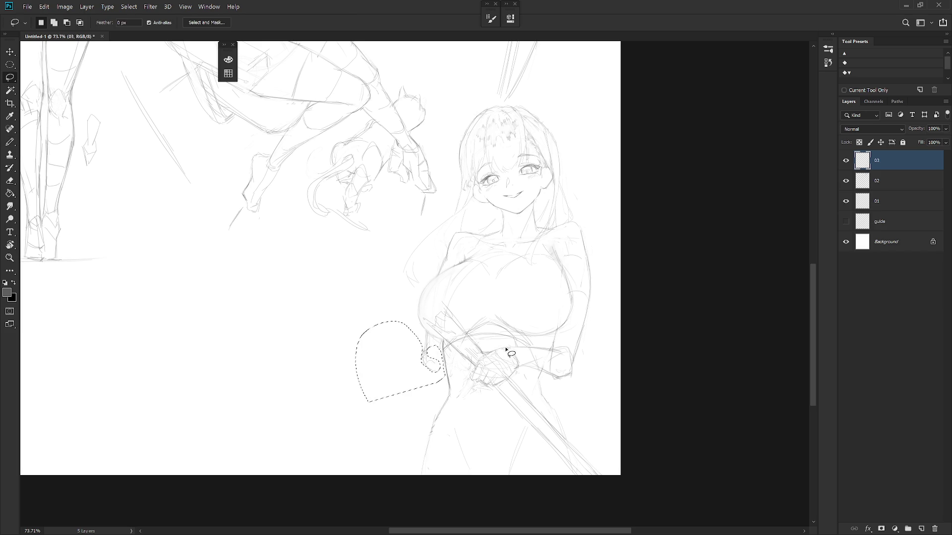
key(ctrl+d)
key(e)
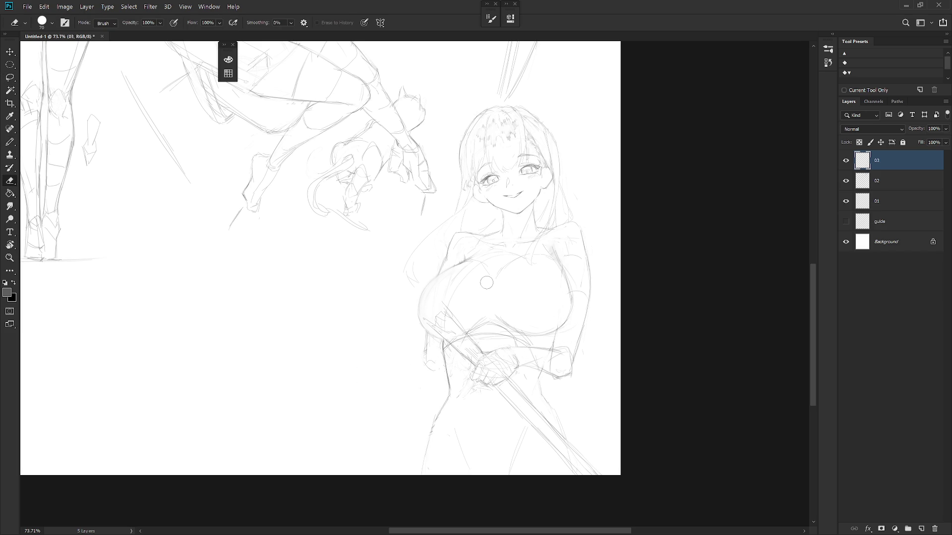
key(l)
mouse_move(435, 379)
mouse_down()
mouse_move(431, 335)
mouse_move(417, 375)
mouse_up()
click(427, 395)
drag(446, 259, 435, 274)
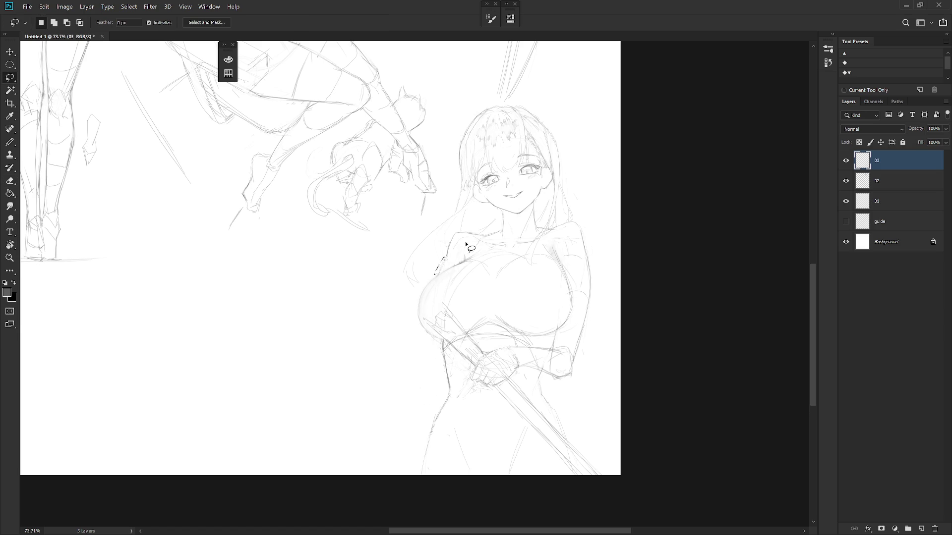
key(ctrl+d)
key(b)
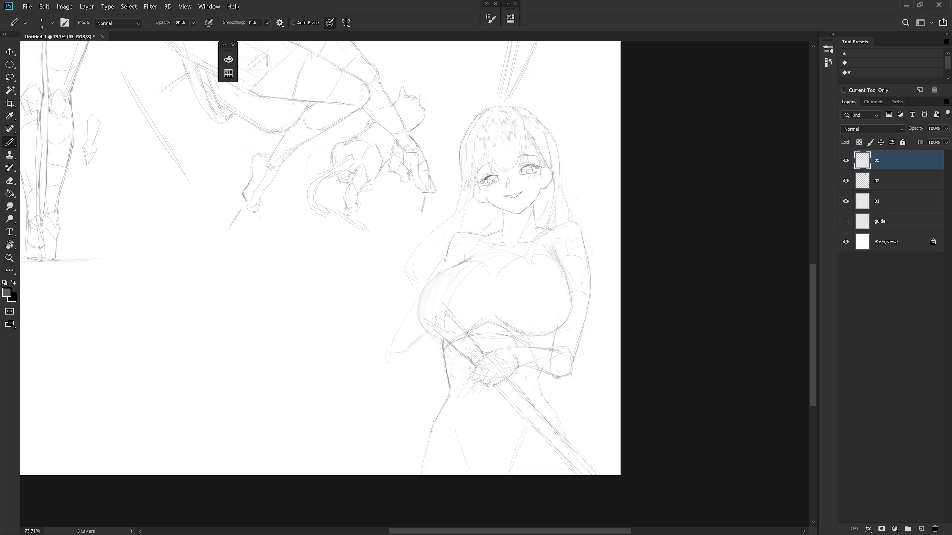
key(e)
key(b)
Sketch the arm raised outward to the left, with its hand and shoulder outline.
mouse_move(369, 252)
mouse_down()
mouse_move(397, 308)
mouse_move(388, 336)
mouse_up()
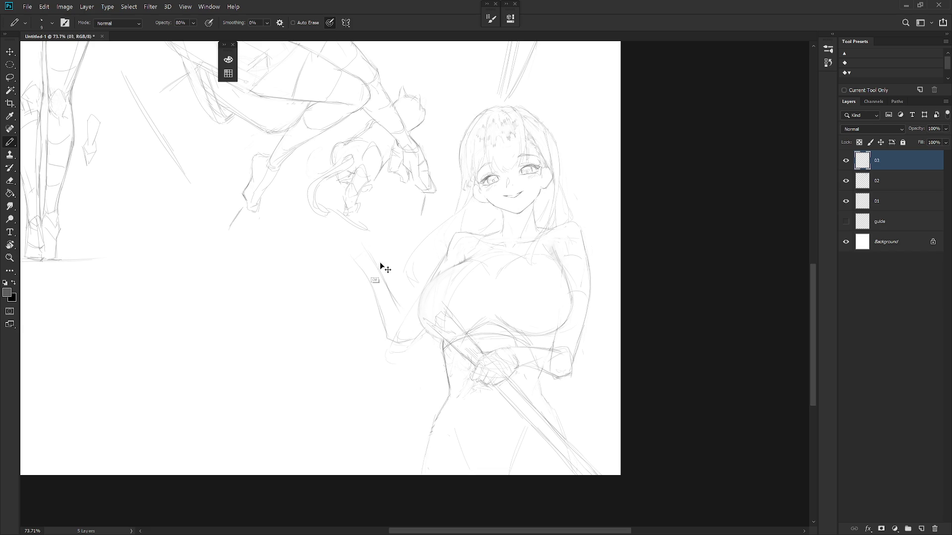
drag(376, 267, 409, 314)
key(ctrl+z)
drag(382, 276, 404, 313)
mouse_move(361, 250)
mouse_down()
mouse_move(386, 332)
mouse_move(389, 293)
mouse_move(408, 324)
mouse_up()
mouse_move(332, 251)
mouse_down()
mouse_move(354, 237)
mouse_move(365, 251)
mouse_move(358, 263)
mouse_move(399, 347)
mouse_up()
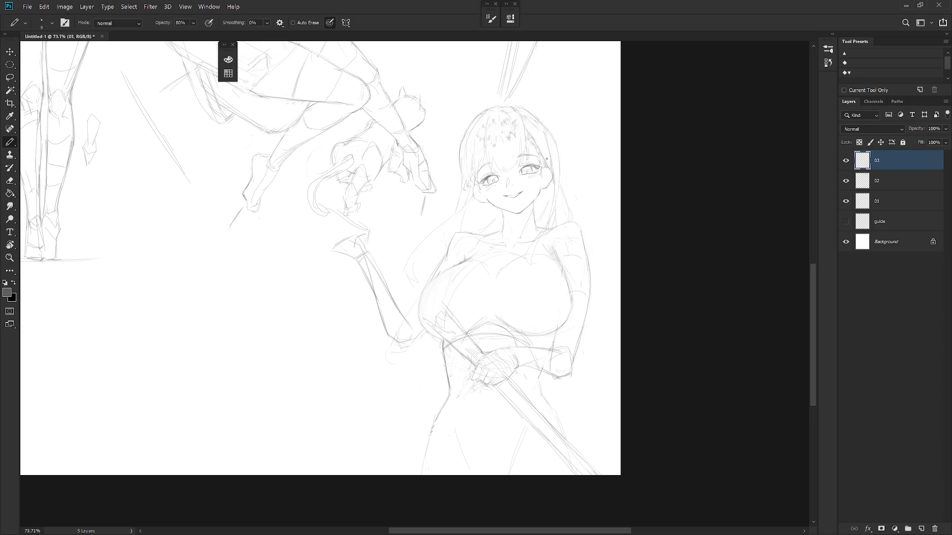
Shift the third girl on layer 03 about 20 px right.
key(v)
drag(584, 435, 595, 435)
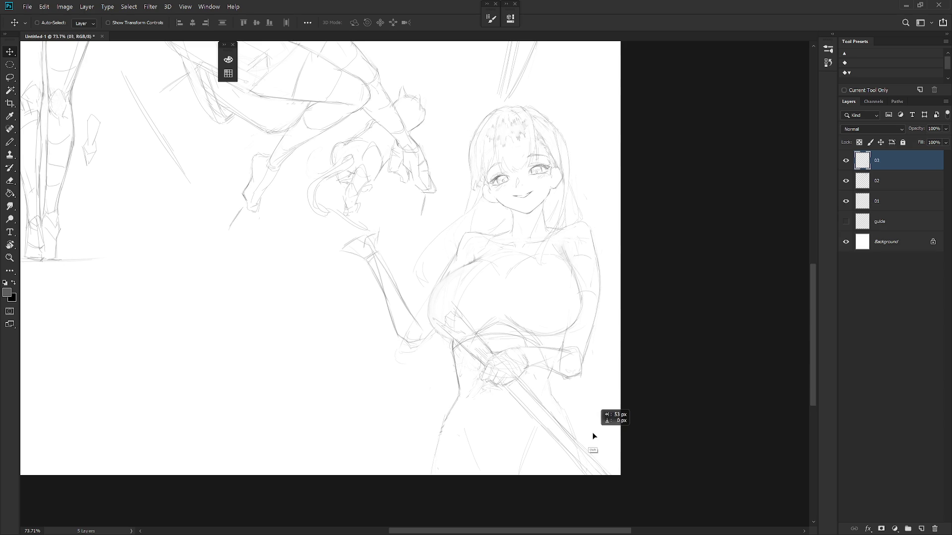
key(shift+b)
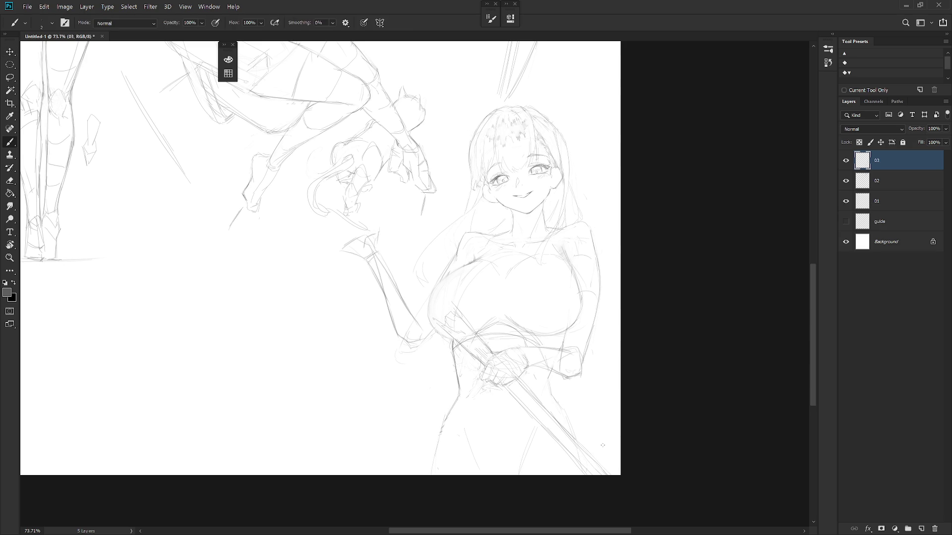
scroll(551, 214, up, 5)
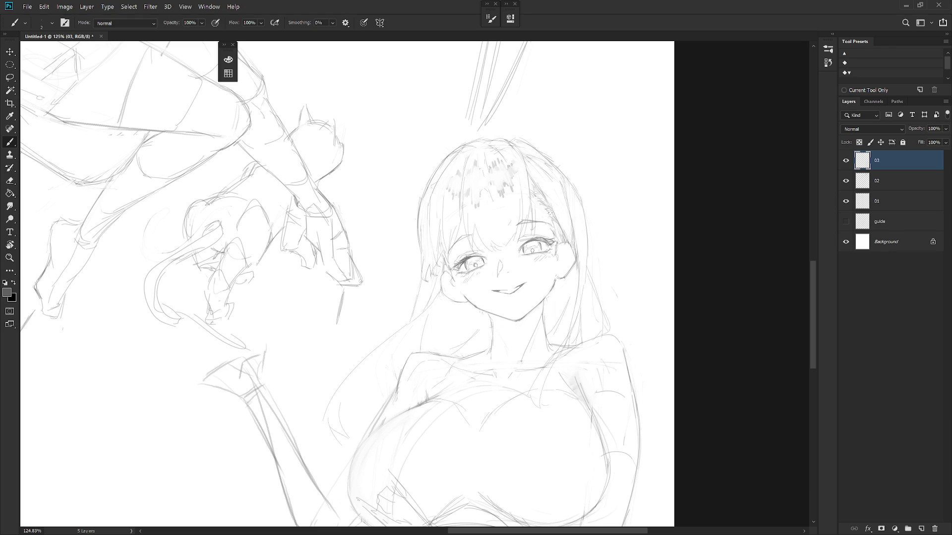
scroll(549, 214, down, 8)
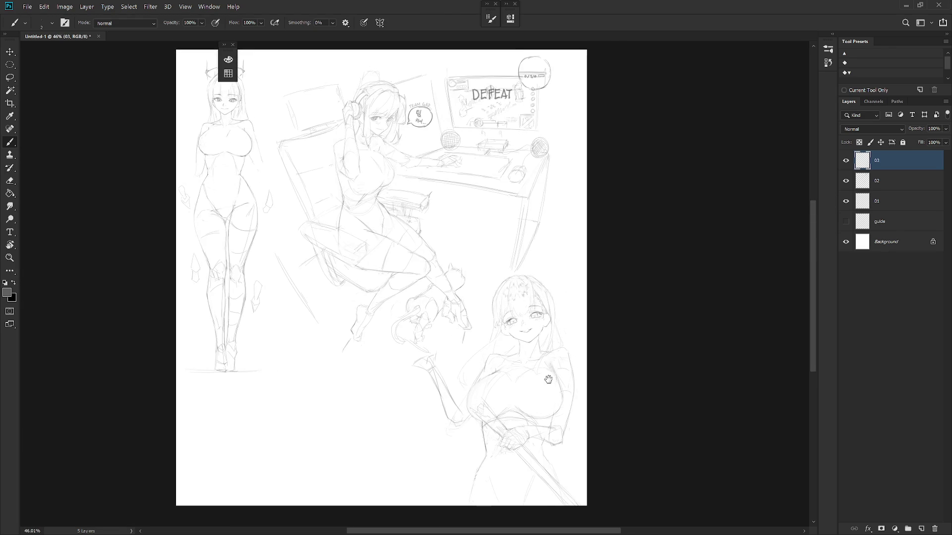
Reposition the layer 02 seated-girl sketch, then reselect layer 03 with the Brush.
key(alt+bracketleft)
key(v)
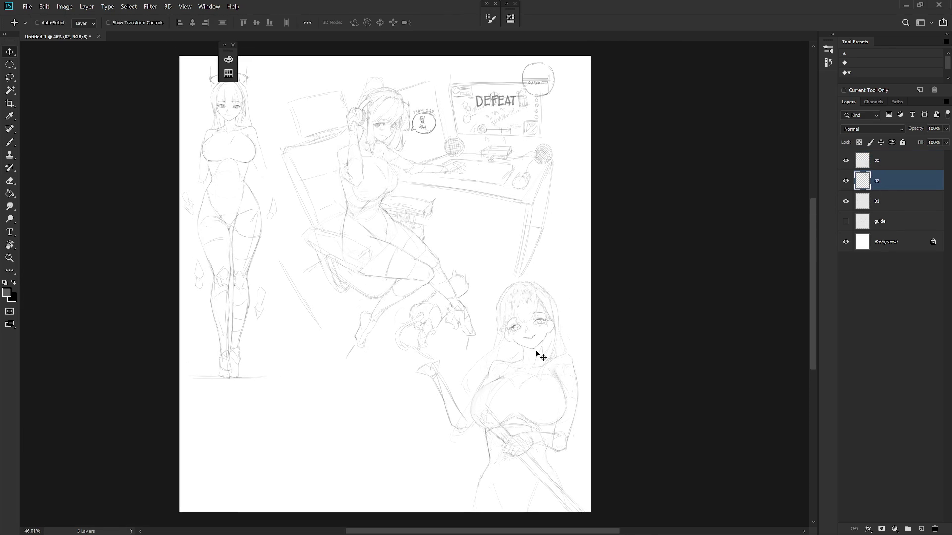
mouse_move(543, 355)
mouse_down()
mouse_move(527, 355)
mouse_move(520, 371)
mouse_up()
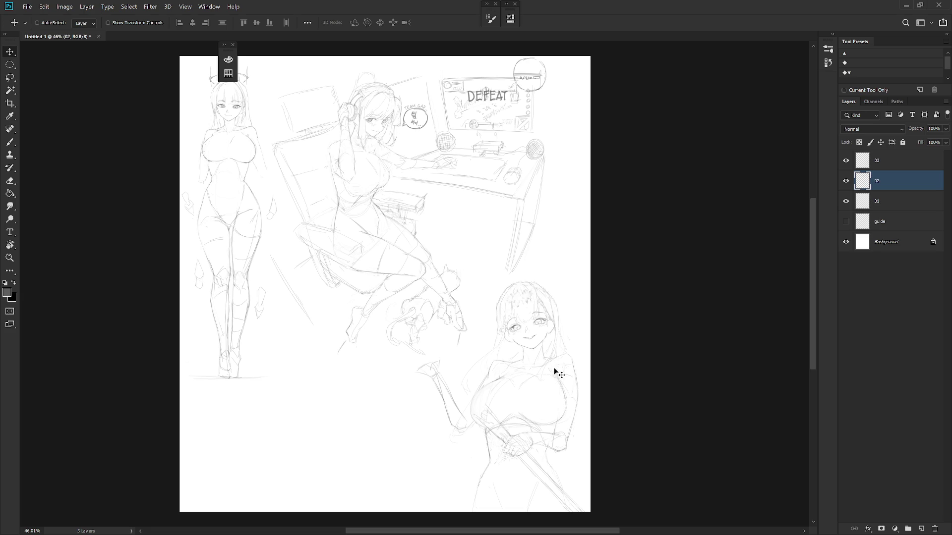
key(alt+bracketright)
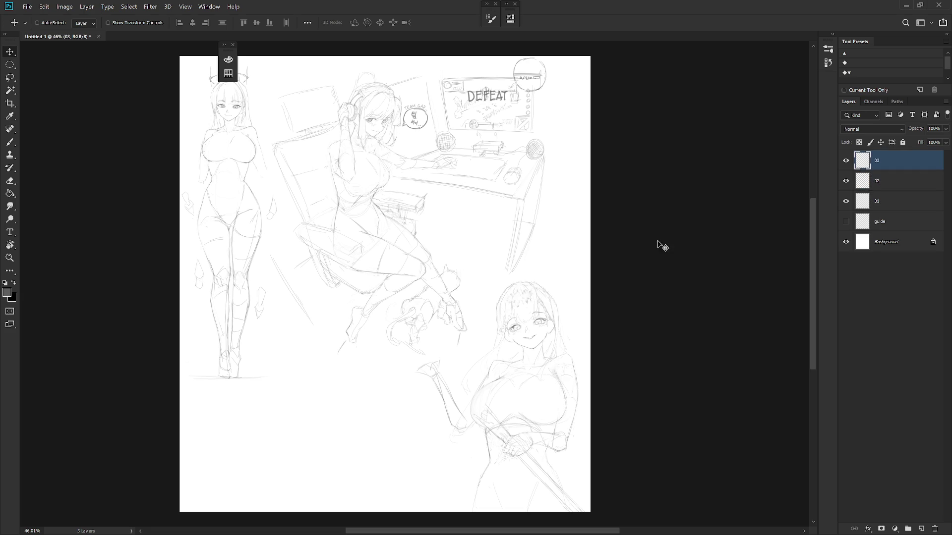
scroll(546, 282, up, 5)
key(b)
scroll(568, 278, down, 3)
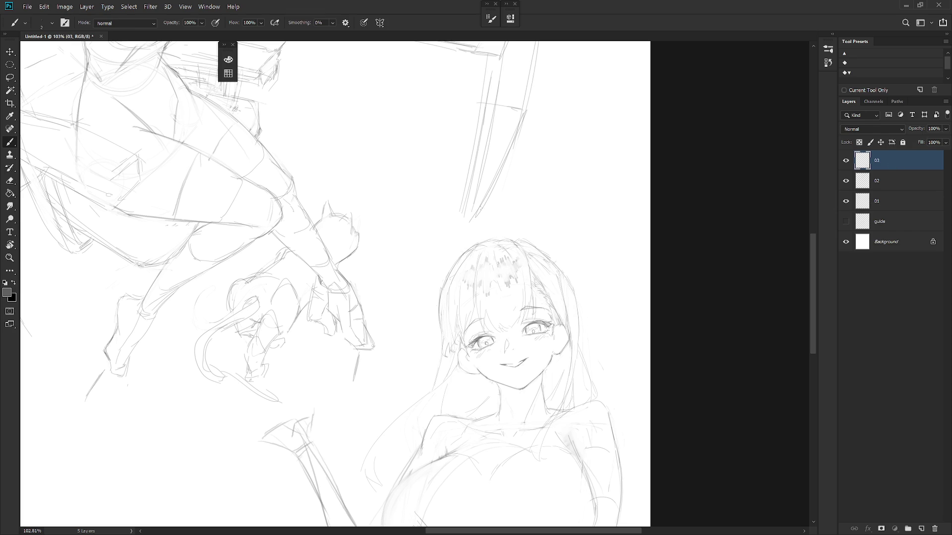
Hide layer 02 and sketch a tall converging spike with a flared base above the girl's hair.
click(845, 181)
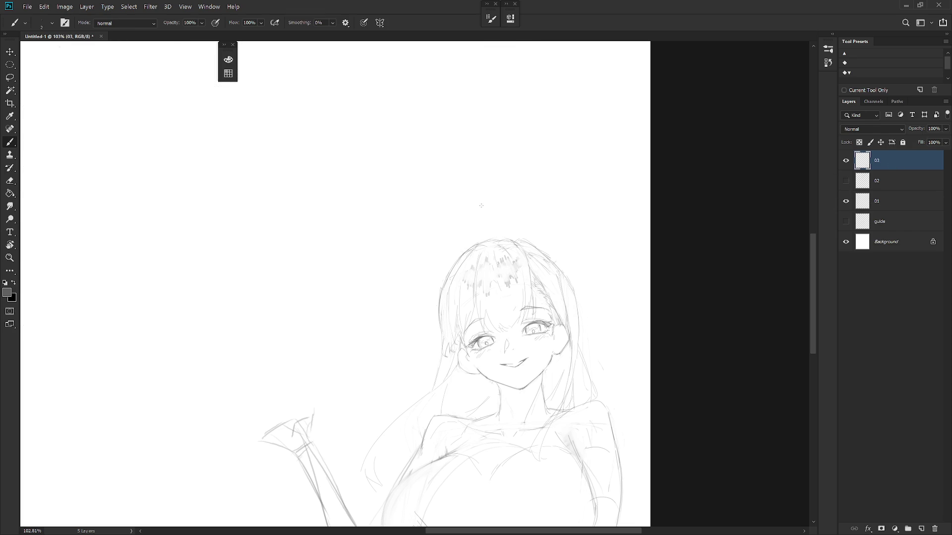
drag(475, 170, 481, 229)
key(ctrl+z)
drag(467, 156, 474, 223)
mouse_move(472, 184)
mouse_down()
mouse_move(480, 220)
mouse_move(494, 219)
mouse_move(485, 239)
mouse_move(494, 217)
mouse_move(462, 224)
mouse_up()
drag(480, 226, 464, 227)
Check placement against layer 02, then draw and erase-trim the halo's left curve and right extension.
click(846, 180)
click(845, 180)
drag(454, 231, 423, 263)
key(e)
drag(457, 231, 421, 263)
key(b)
mouse_move(507, 216)
mouse_down()
mouse_move(538, 213)
mouse_move(565, 230)
mouse_move(510, 211)
mouse_move(547, 222)
mouse_up()
key(e)
key(b)
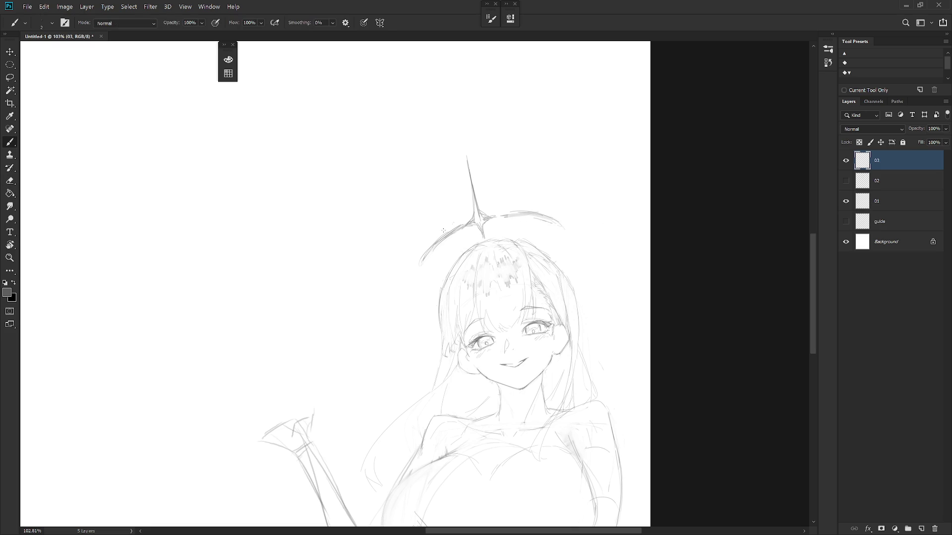
Thicken the halo's left end, curve strokes down from its tip, and retrace the right arc darker.
drag(440, 233, 417, 260)
drag(414, 207, 423, 246)
key(ctrl+z)
drag(415, 194, 415, 259)
drag(419, 259, 434, 276)
drag(425, 271, 443, 275)
drag(543, 219, 556, 224)
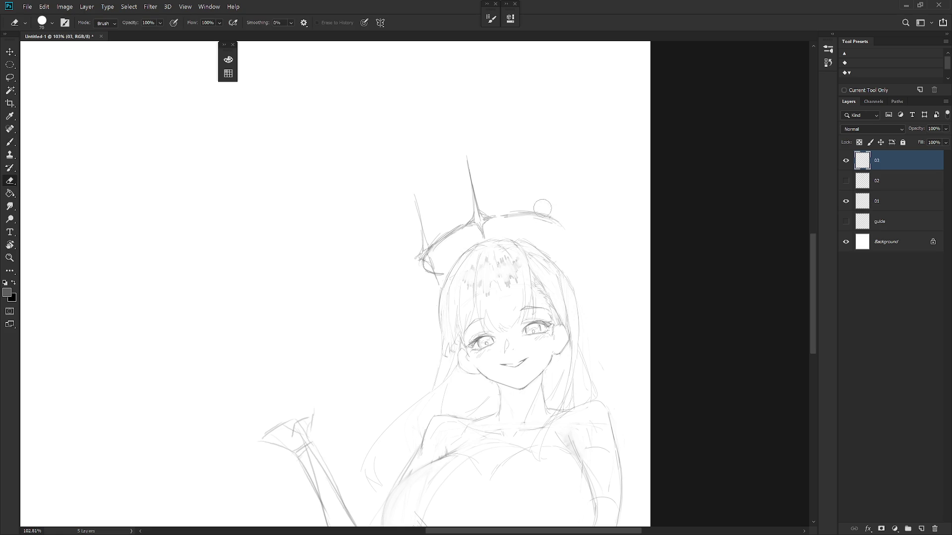
Lasso-select the right halo arc and rotate it slightly with Free Transform.
key(l)
key(ctrl+t)
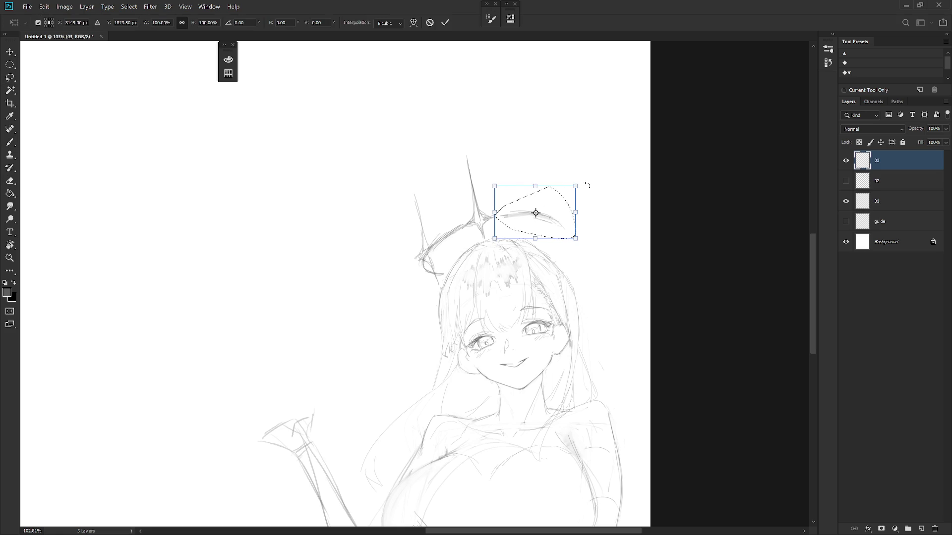
mouse_move(584, 185)
mouse_down()
mouse_move(595, 174)
mouse_move(558, 216)
mouse_up()
key(Return)
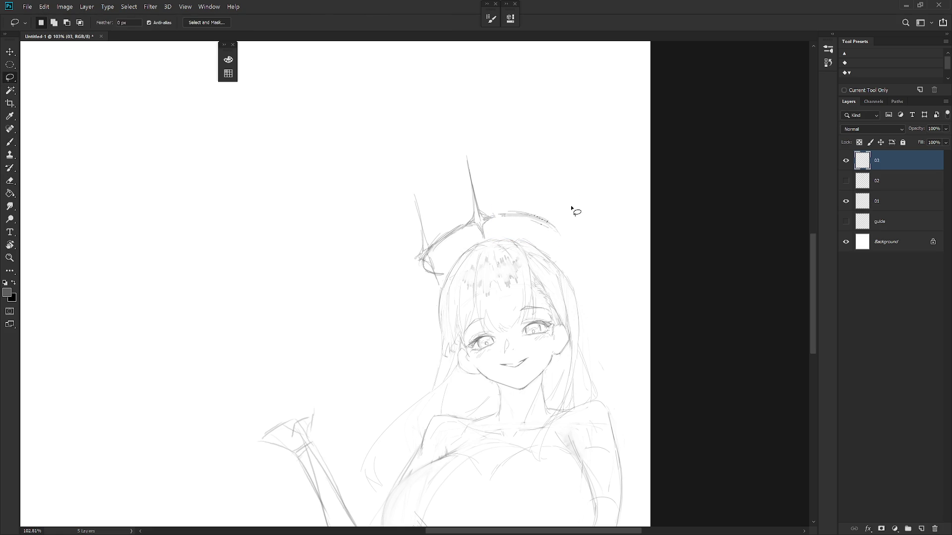
Draw a second tall spike on the right that extends down to the halo.
key(b)
drag(533, 168, 546, 221)
key(ctrl+z)
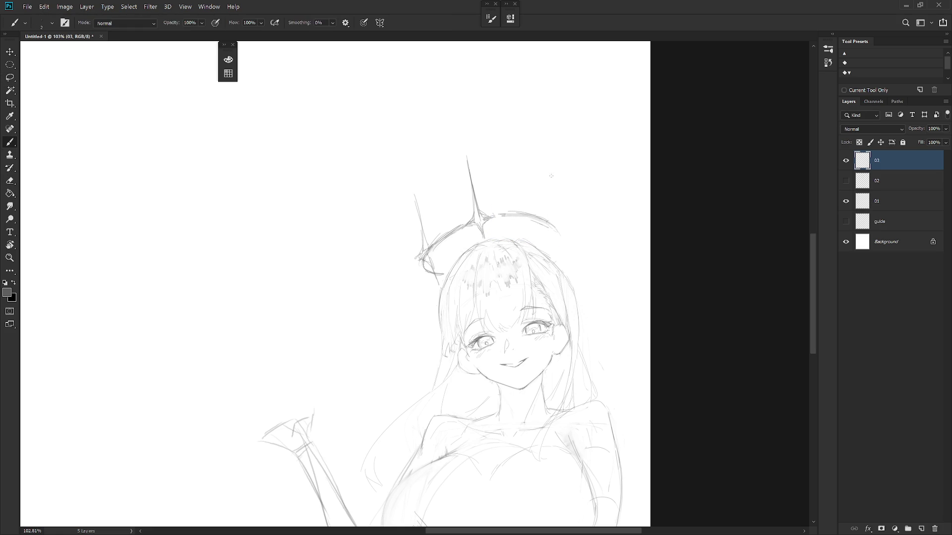
drag(549, 158, 553, 224)
mouse_move(551, 191)
mouse_down()
mouse_move(562, 232)
mouse_move(556, 252)
mouse_move(559, 243)
mouse_move(568, 249)
mouse_move(556, 252)
mouse_move(569, 249)
mouse_up()
Darken the halo's lower-left strokes and add a line under its right side.
mouse_move(434, 273)
mouse_down()
mouse_move(427, 252)
mouse_move(459, 235)
mouse_up()
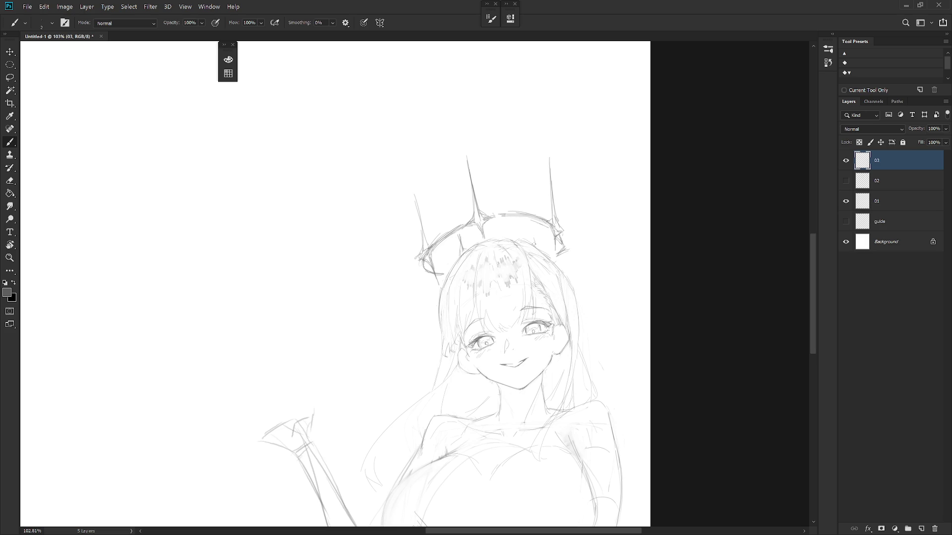
key(ctrl)
drag(529, 239, 526, 222)
scroll(575, 303, down, 1)
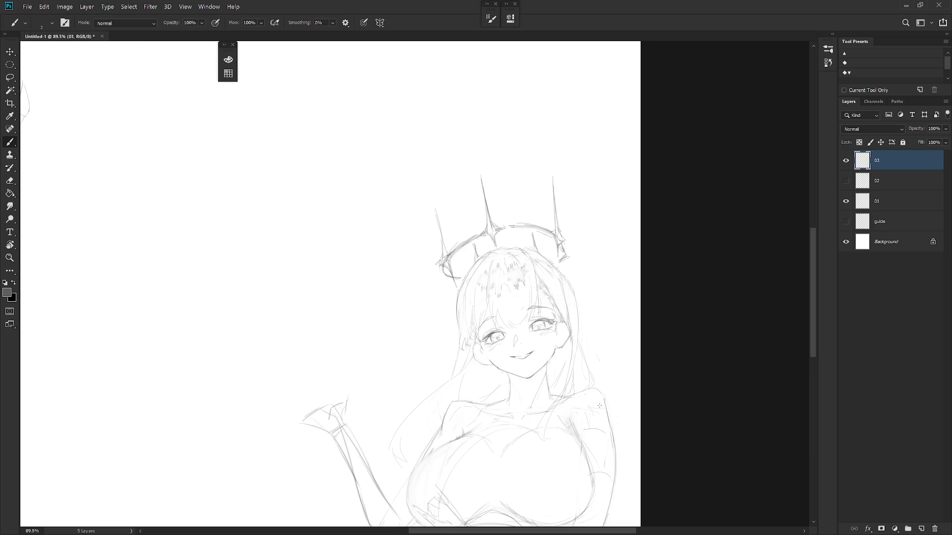
Add short strokes at both halo ends and erase stray marks at the right end.
scroll(599, 406, down, 2)
scroll(603, 399, up, 1)
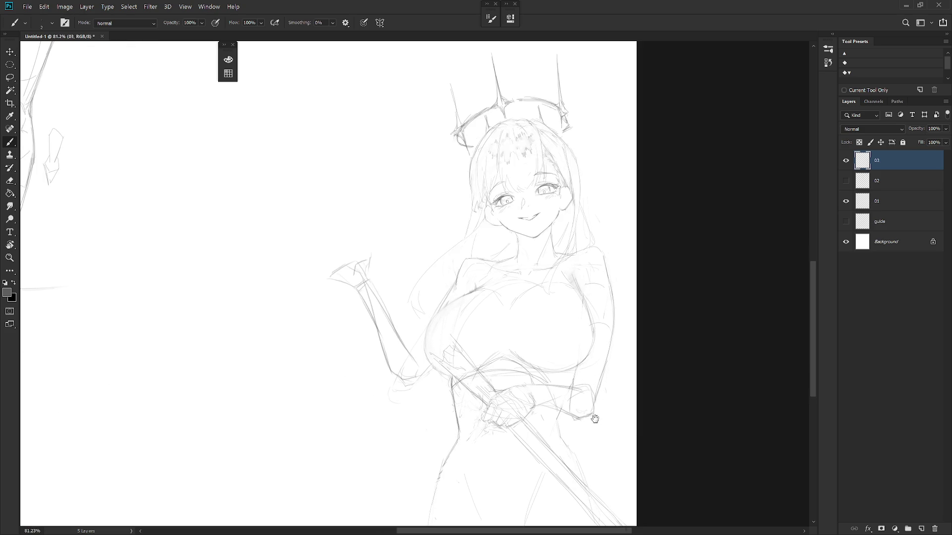
scroll(536, 286, up, 2)
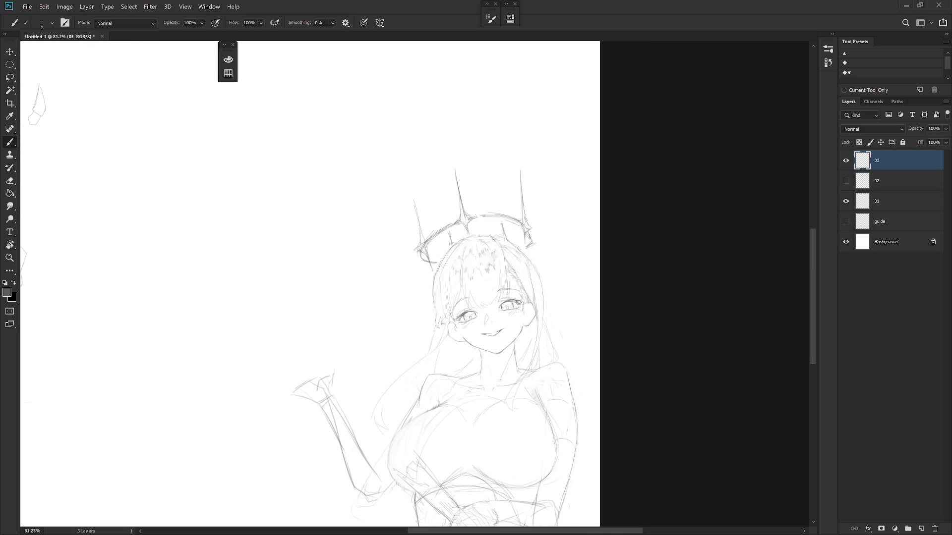
drag(530, 240, 528, 248)
drag(423, 252, 424, 260)
key(e)
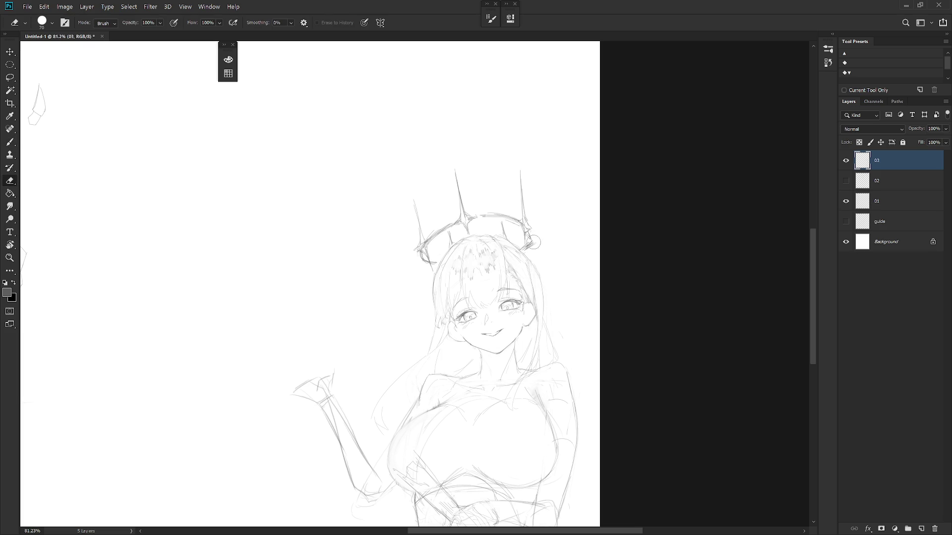
drag(530, 244, 528, 230)
key(b)
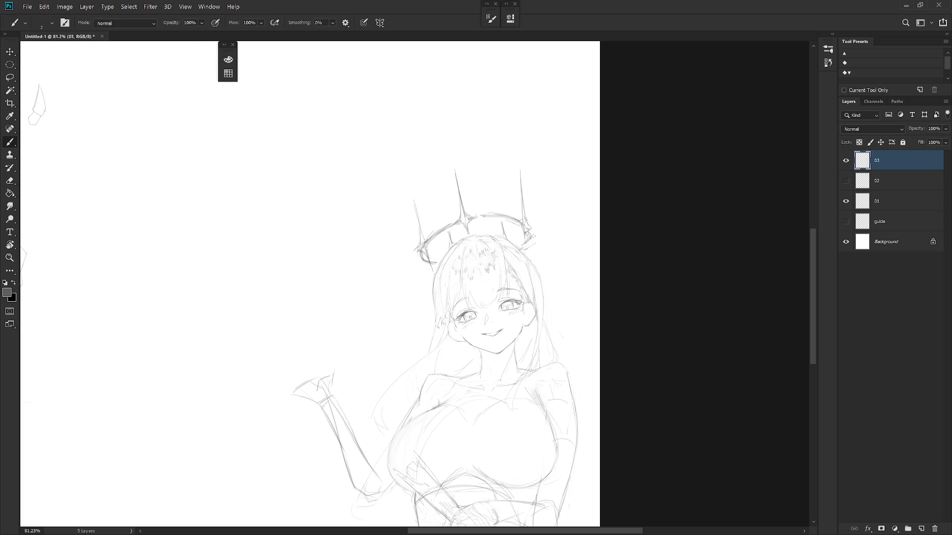
Mirror and tilt the view, set the eraser to size 8, and darken the left eye's upper lid.
scroll(569, 223, down, 3)
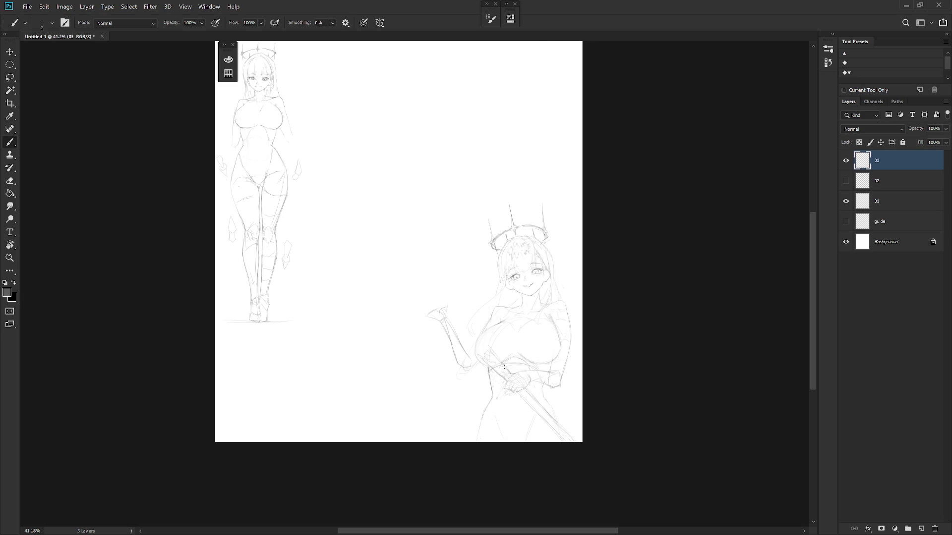
key(ctrl+shift+h)
scroll(436, 382, left, 3)
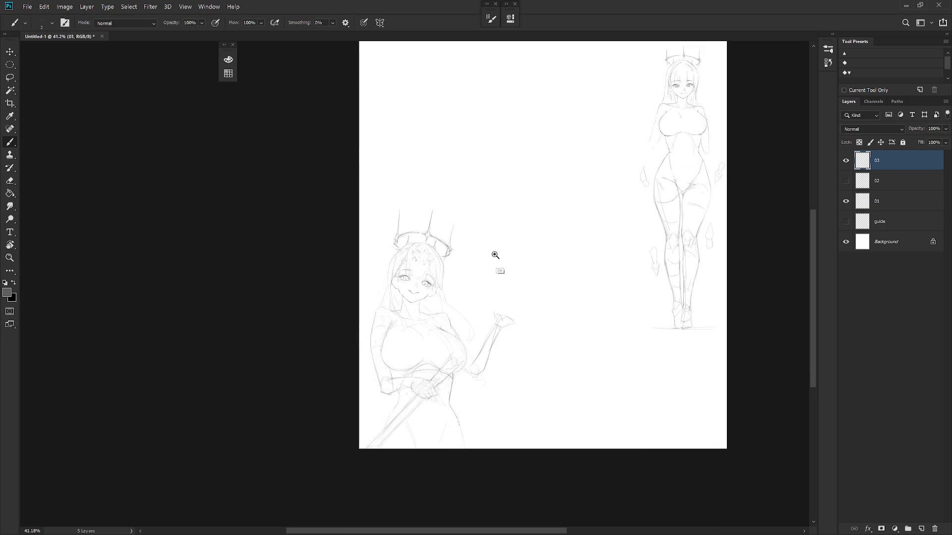
scroll(493, 257, up, 3)
drag(532, 270, 577, 167)
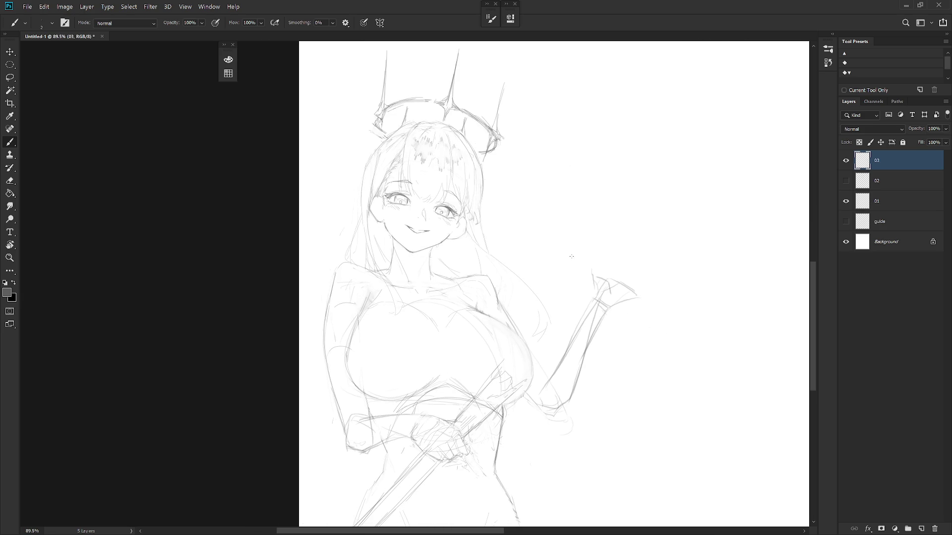
mouse_move(569, 293)
mouse_down()
mouse_move(590, 357)
mouse_move(448, 286)
mouse_move(488, 287)
mouse_up()
key(e)
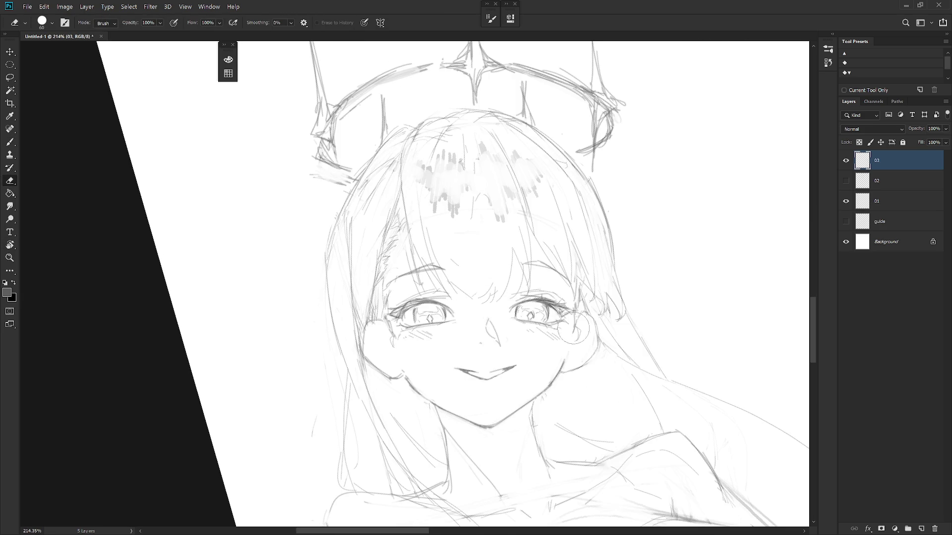
key(bracketleft)
key(bracketleft)
key(bracketleft)
key(b)
drag(412, 305, 433, 302)
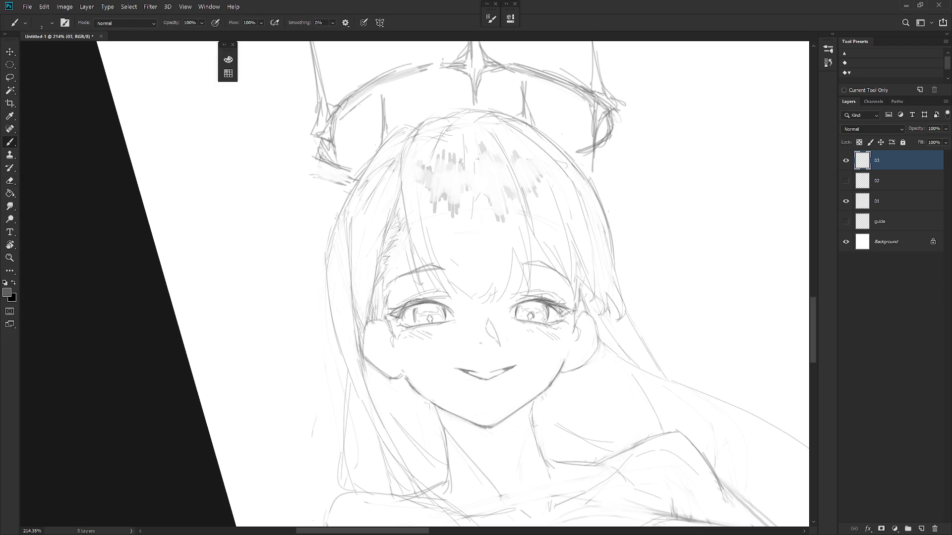
Restore the normal view, show the desk sketch on layer 02, and bring up Save As.
drag(518, 422, 511, 426)
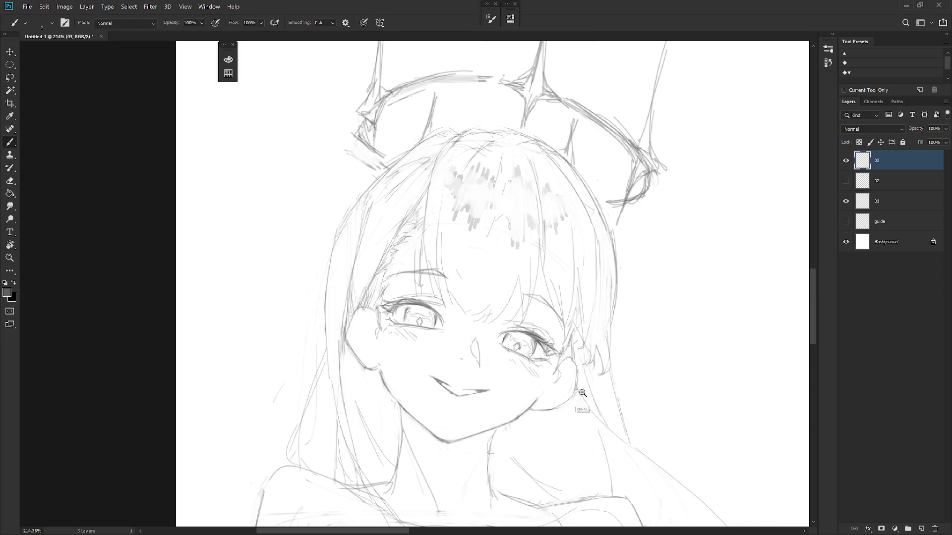
scroll(582, 396, down, 5)
scroll(607, 417, down, 5)
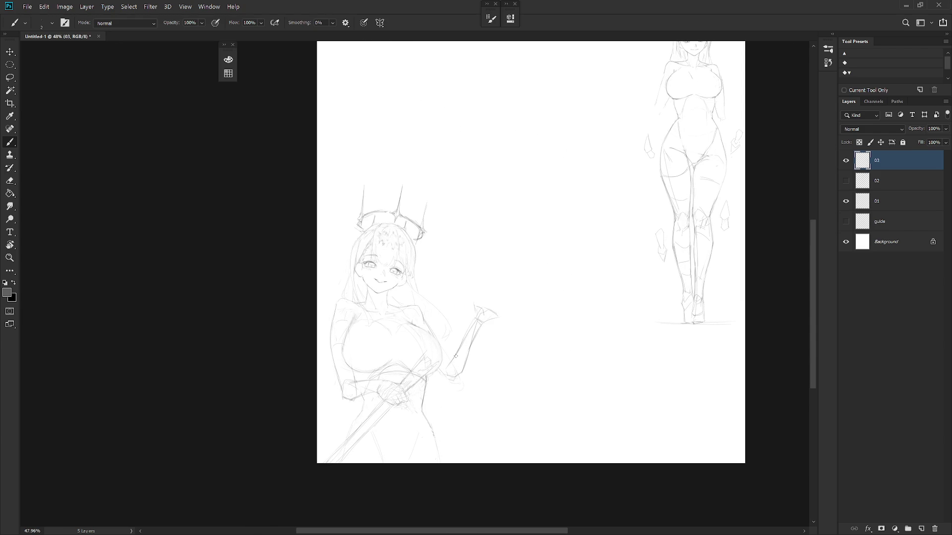
key(h)
click(845, 180)
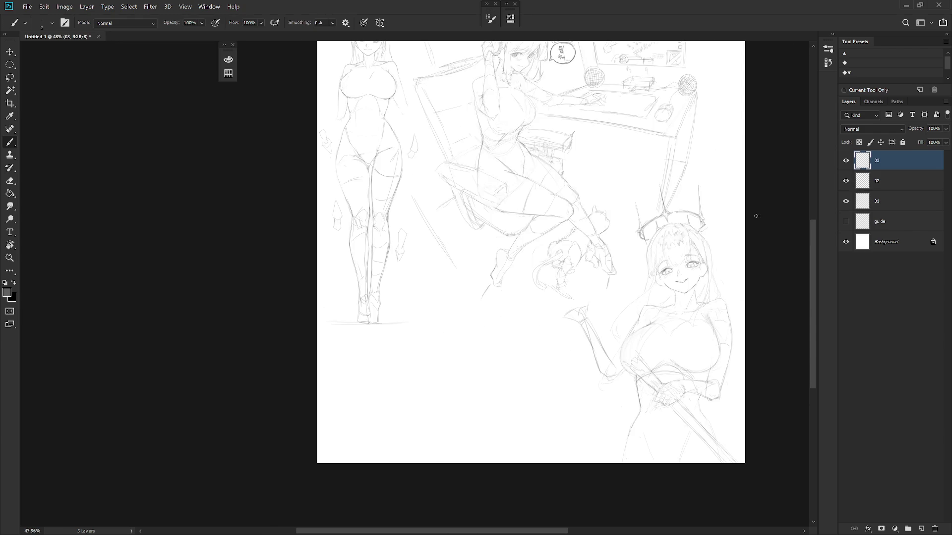
mouse_move(609, 420)
mouse_down()
mouse_move(560, 492)
mouse_move(539, 427)
mouse_up()
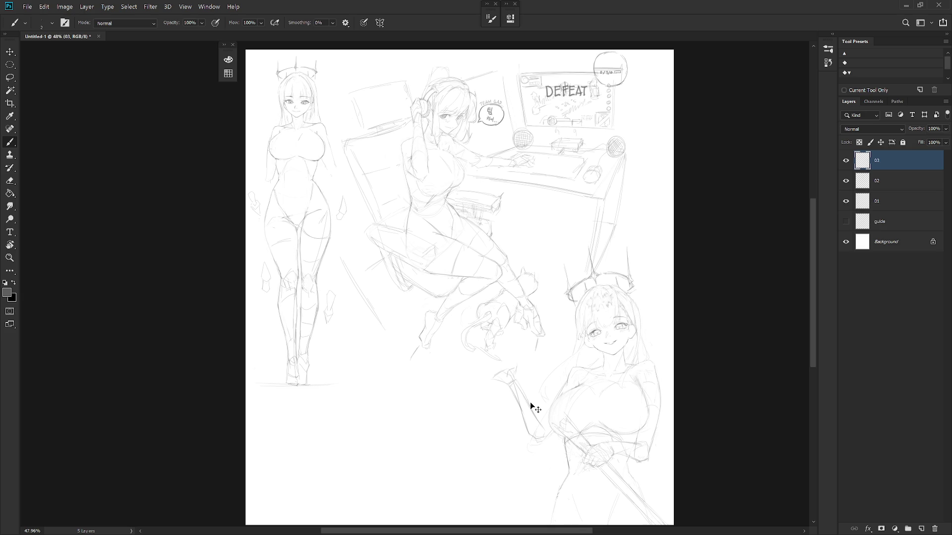
key(ctrl+s)
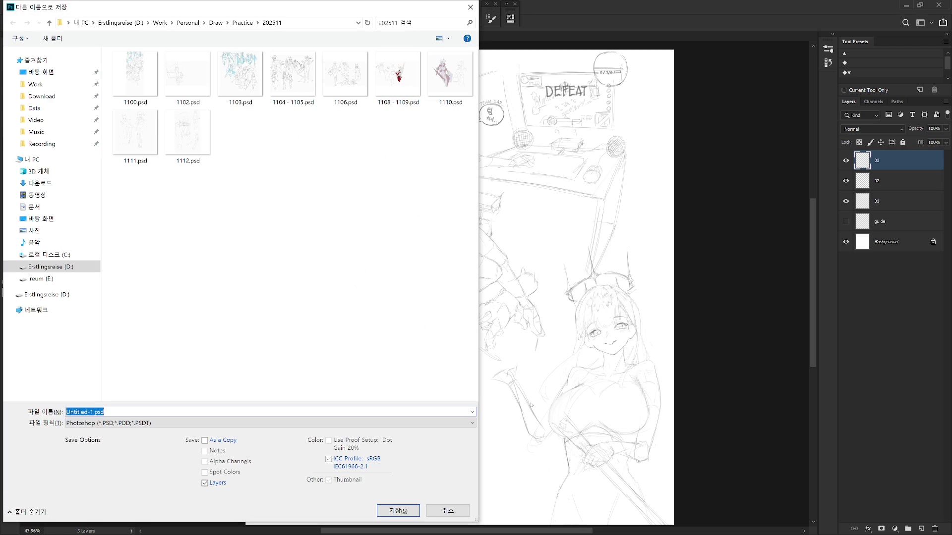
Name the file 1113 and confirm the save as a PSD.
text(1113)
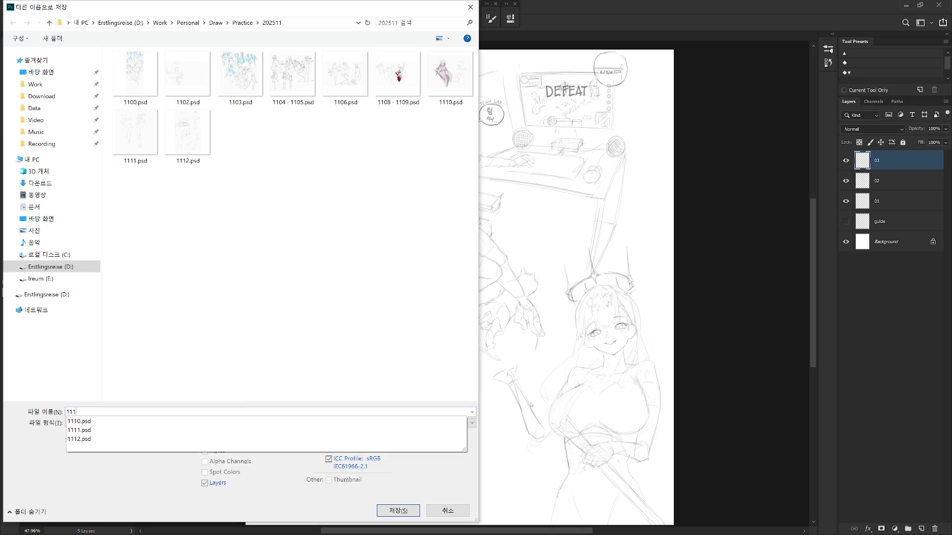
key(Return)
key(Return)
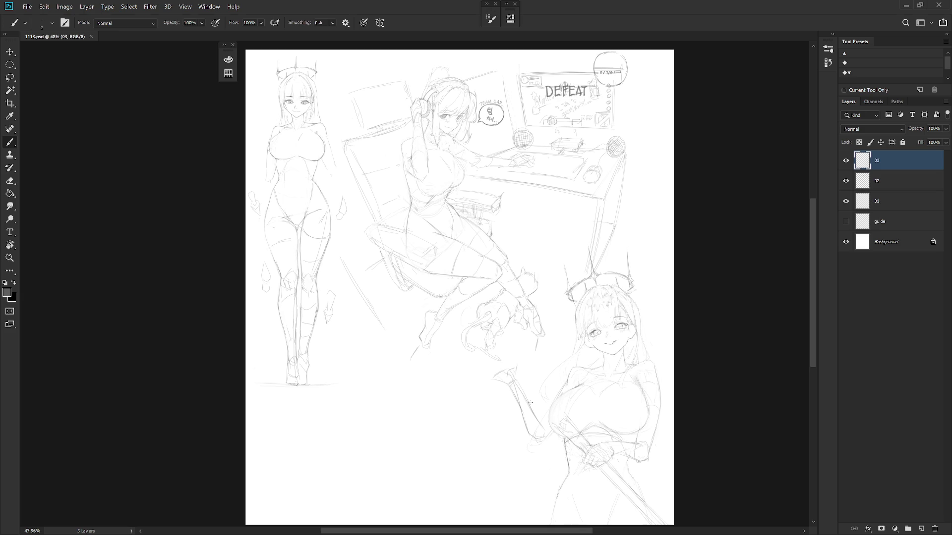
Sketch faint hair strokes down over the chest, enlarging the eraser to about 70.
scroll(642, 367, up, 5)
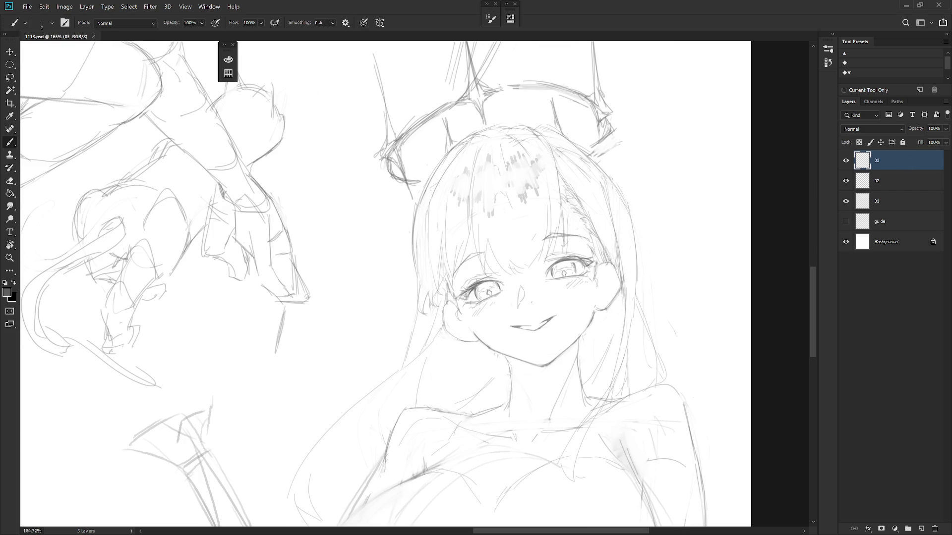
mouse_move(644, 320)
mouse_down()
mouse_move(639, 391)
mouse_move(586, 434)
mouse_up()
key(e)
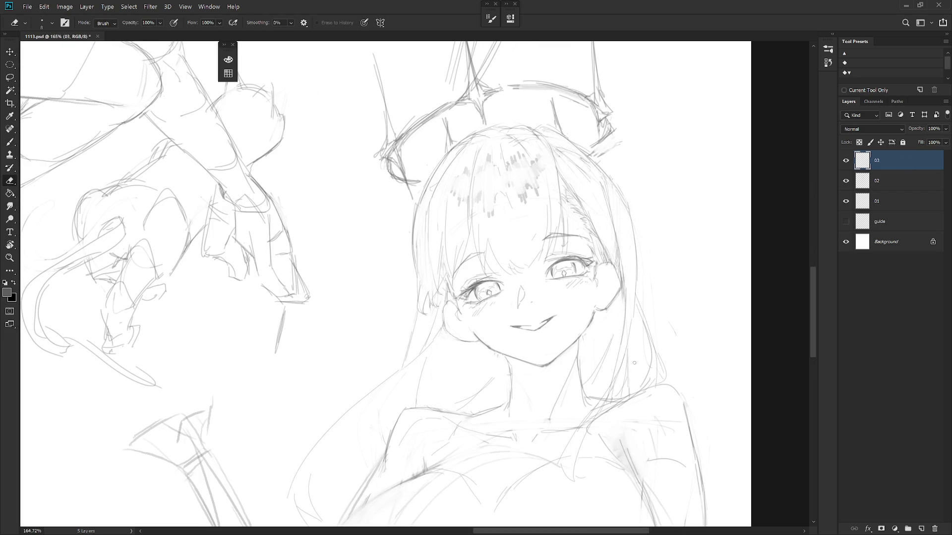
key(bracketright)
key(bracketright)
key(bracketright)
key(b)
mouse_move(640, 386)
mouse_down()
mouse_move(533, 459)
mouse_move(534, 482)
mouse_up()
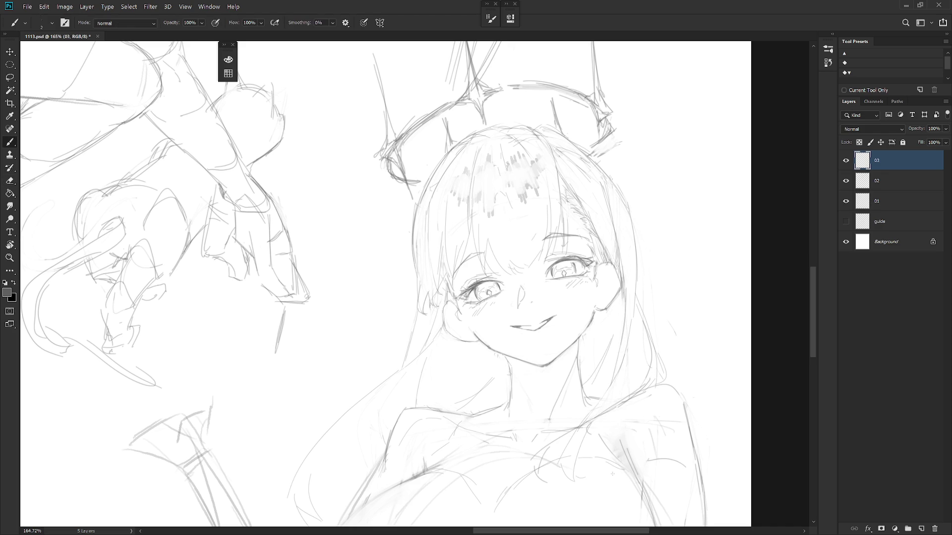
Sketch several faint lines across the girl's chest, then zoom out to the whole figure.
mouse_move(648, 410)
mouse_down()
mouse_move(612, 319)
mouse_move(516, 372)
mouse_up()
drag(514, 384, 508, 409)
drag(557, 347, 514, 396)
drag(579, 397, 537, 406)
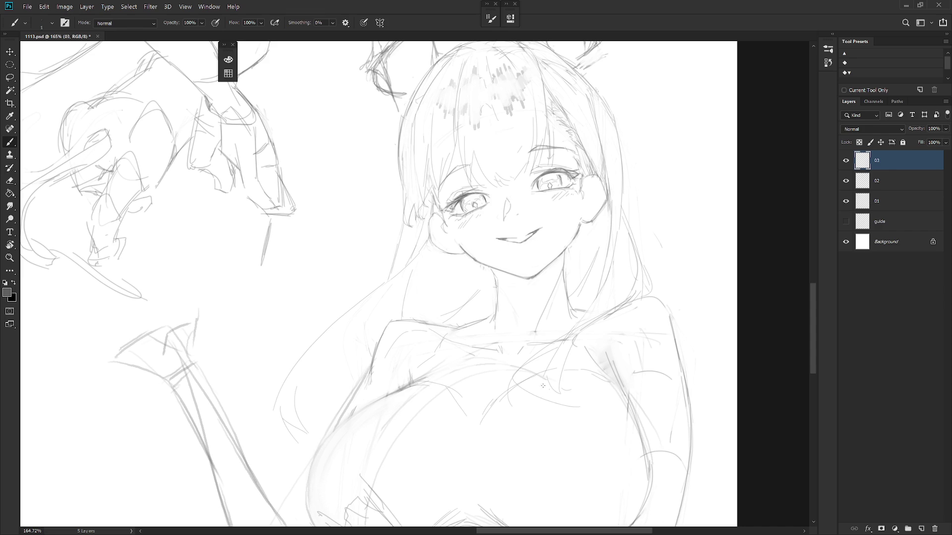
drag(613, 392, 553, 390)
drag(621, 410, 593, 426)
key(e)
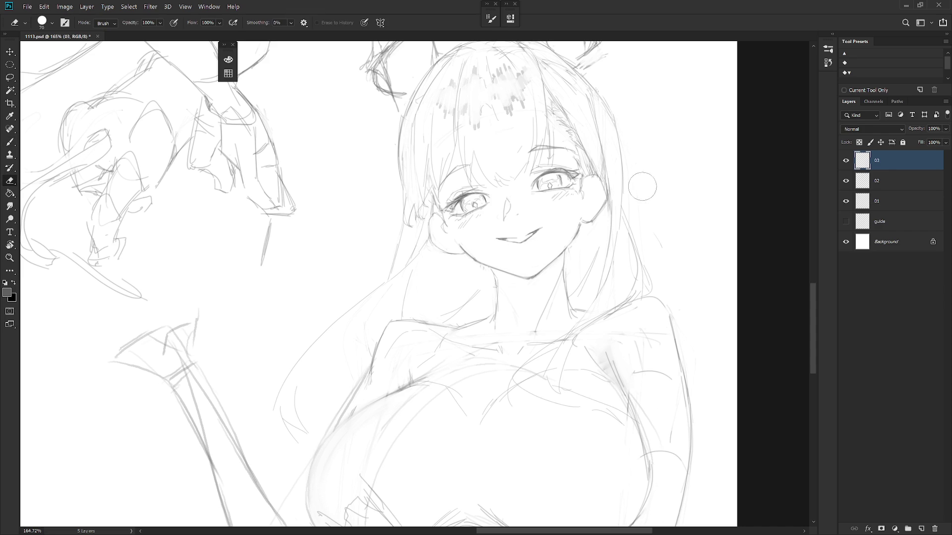
ctrl+alt+click(608, 382)
scroll(609, 382, down, 5)
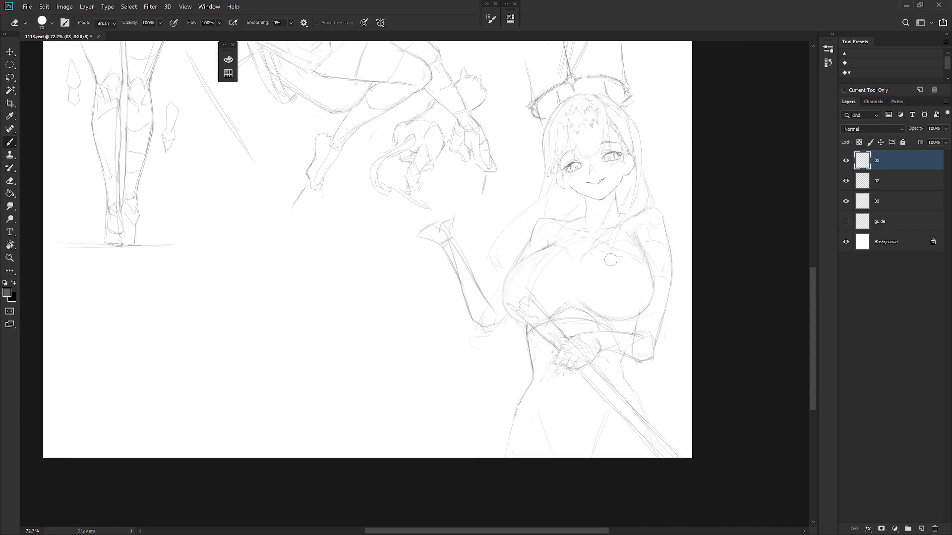
key(b)
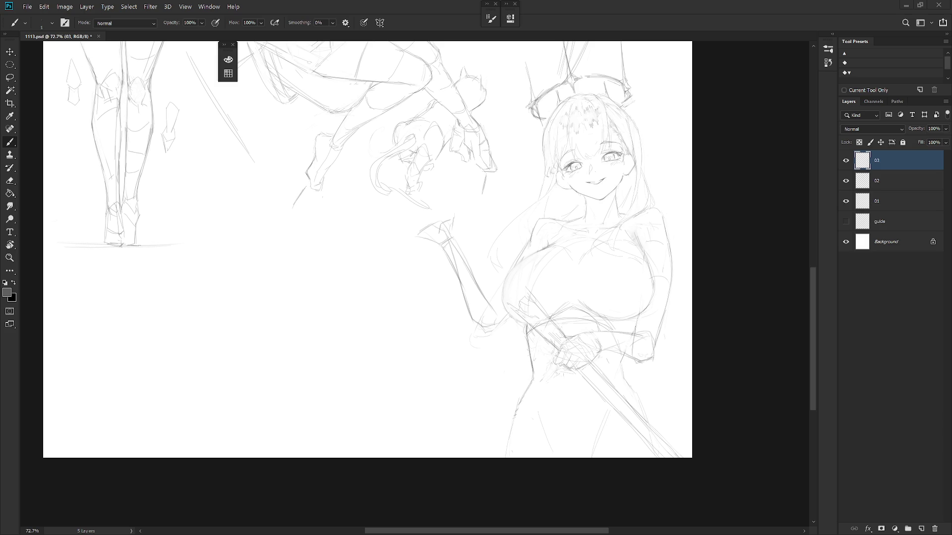
Add a stroke near the hand and redraw the upper and lower forearm lines darker.
scroll(561, 129, up, 2)
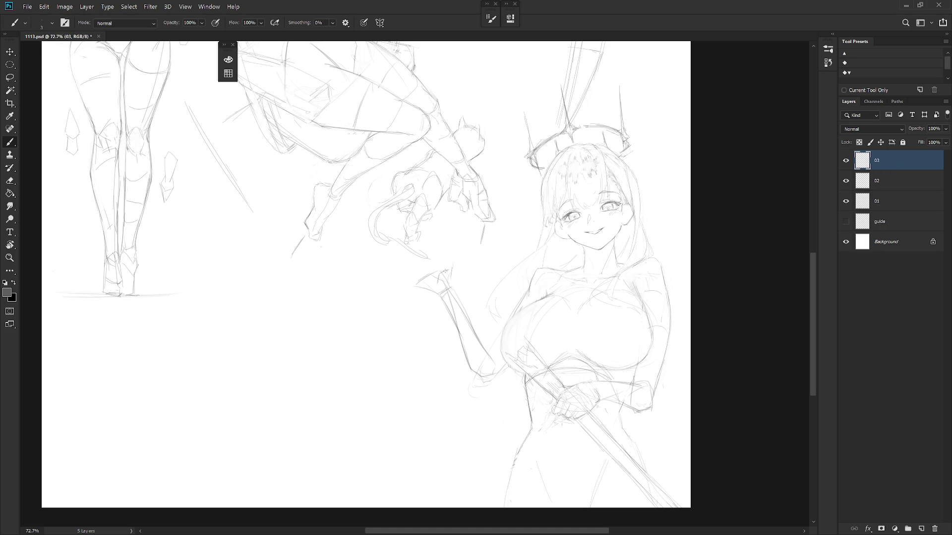
drag(463, 256, 453, 271)
right_click(460, 262)
click(444, 261)
drag(467, 317, 489, 351)
drag(439, 298, 469, 364)
Erase the old thumb-tip strokes to rework the thumbs-up thumb, then zoom out.
key(e)
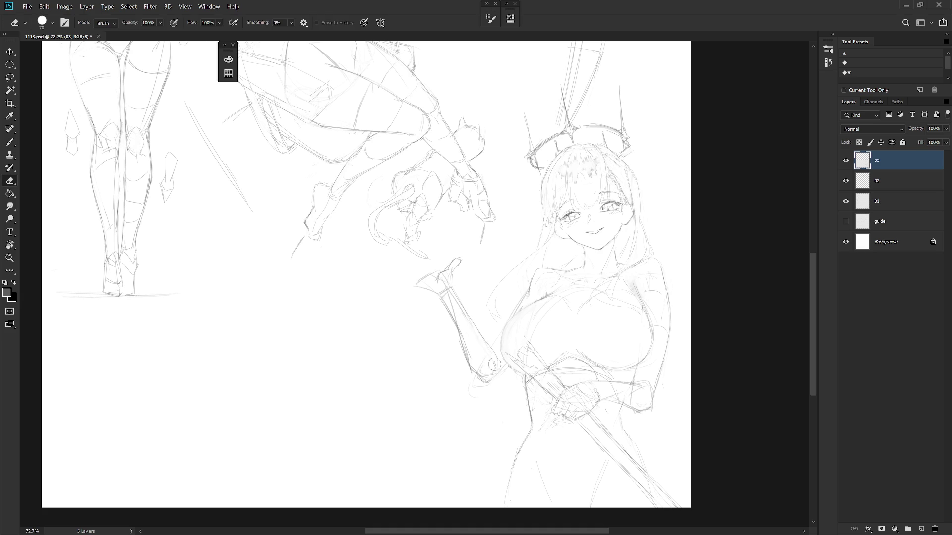
key(b)
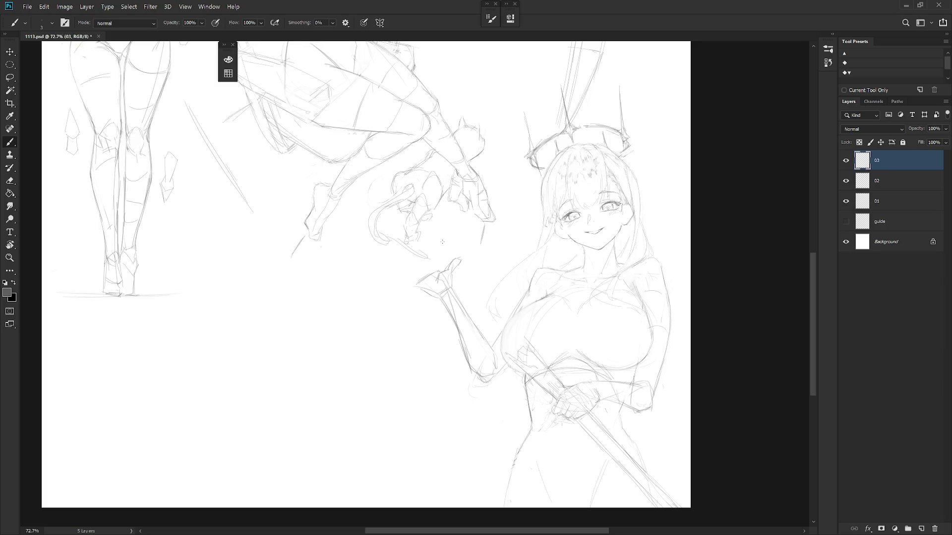
key(e)
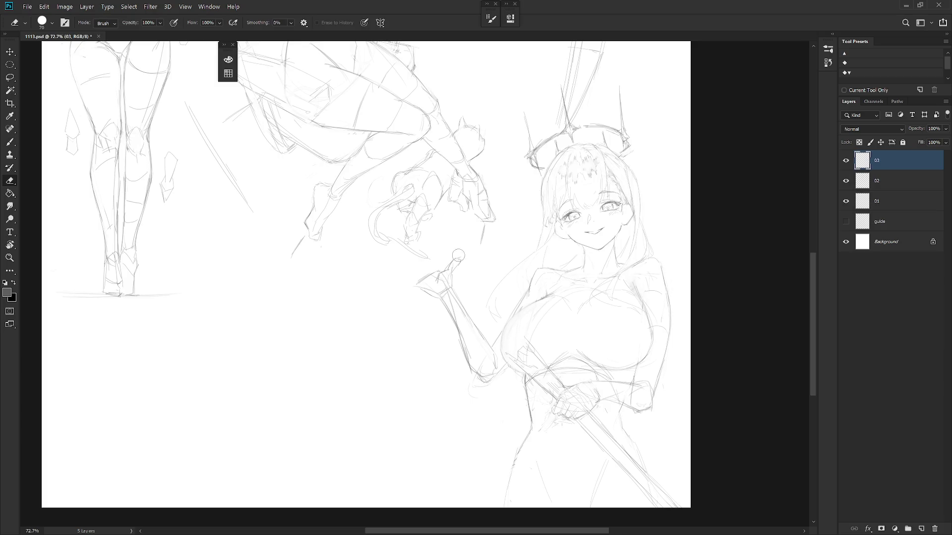
drag(461, 255, 451, 265)
key(b)
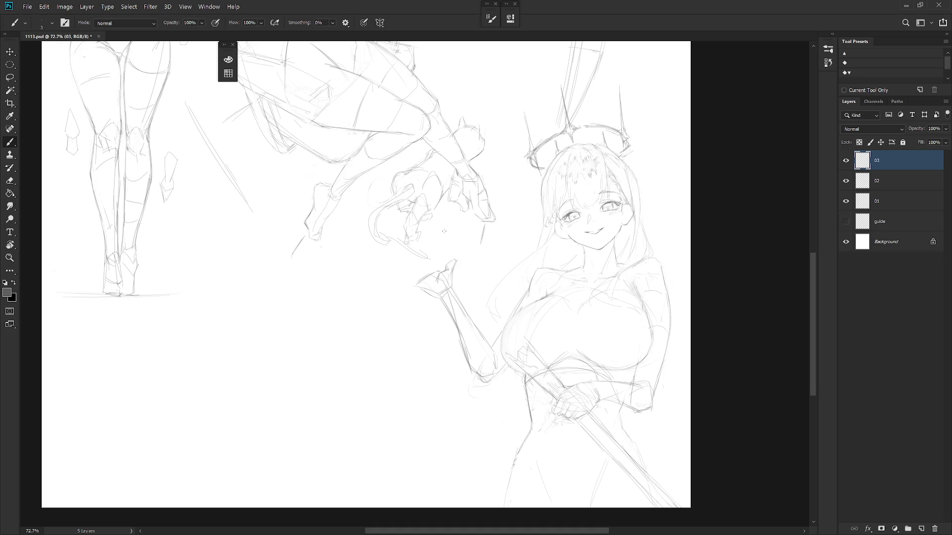
scroll(510, 265, down, 3)
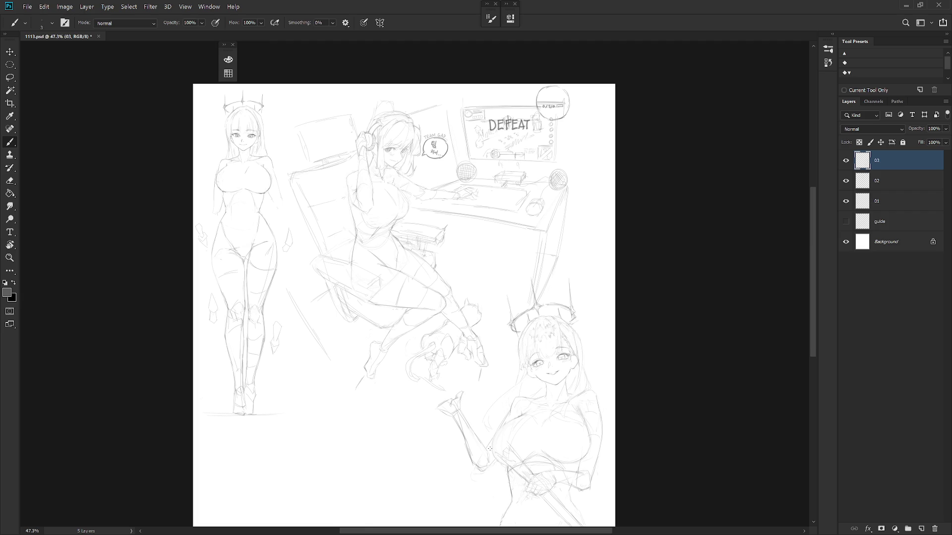
Save 1113.psd, show the History panel, and add a new blank layer named Layer 1.
key(ctrl+s)
click(832, 36)
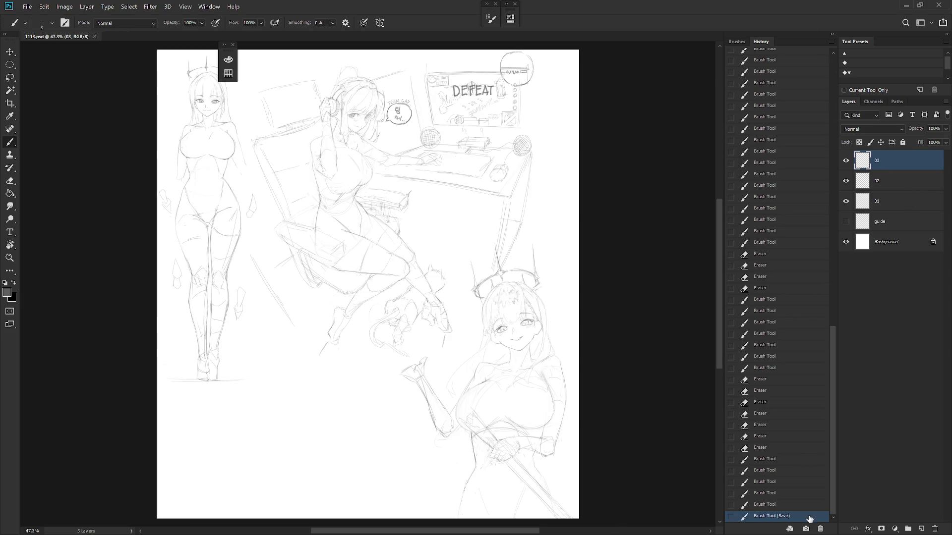
key(ctrl+shift+n)
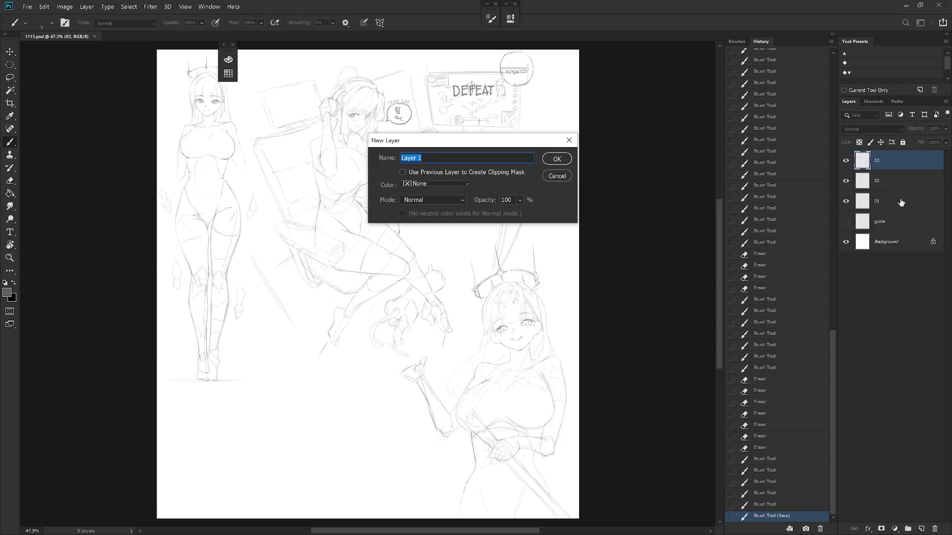
key(Return)
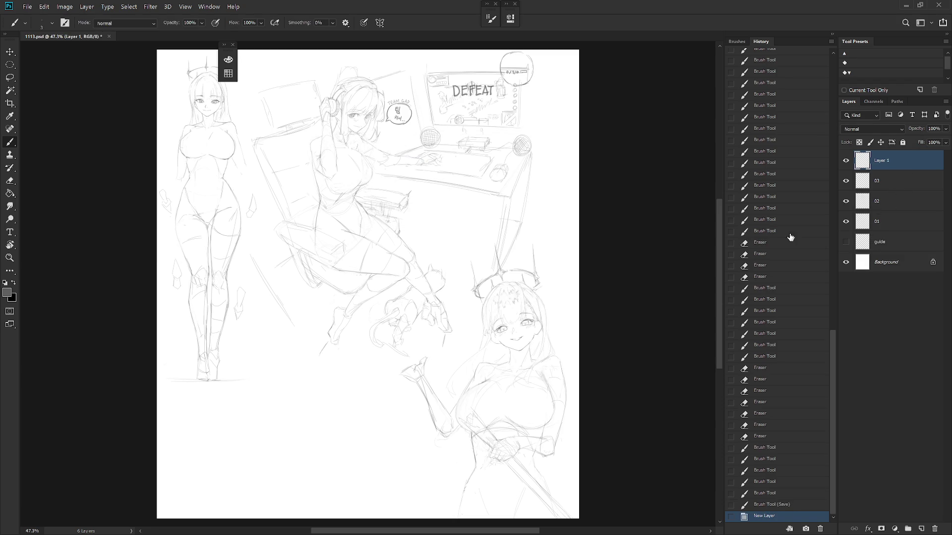
Move the bottom-right girl on layer 03 up and to the right.
scroll(552, 340, down, 2)
click(886, 185)
key(v)
drag(506, 427, 553, 276)
key(c)
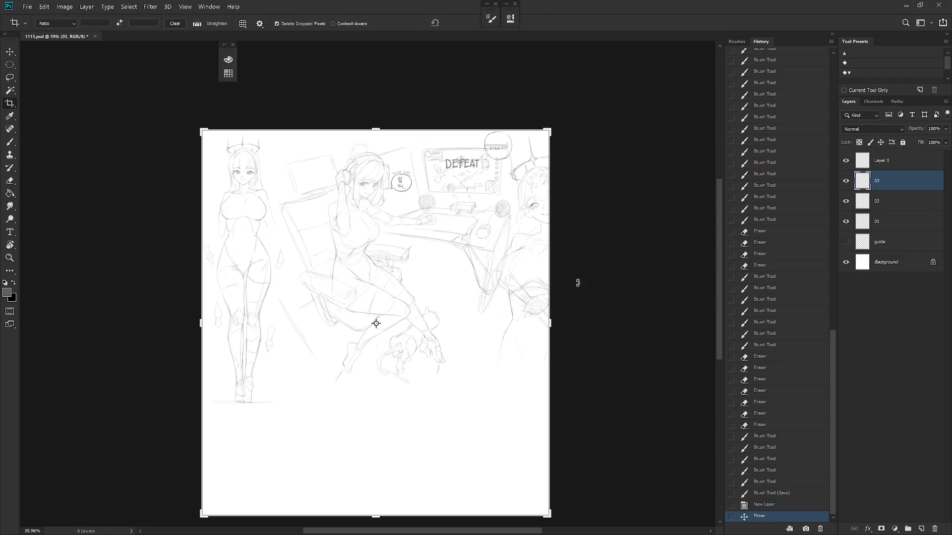
mouse_move(551, 320)
mouse_down()
mouse_move(617, 319)
mouse_move(615, 331)
mouse_up()
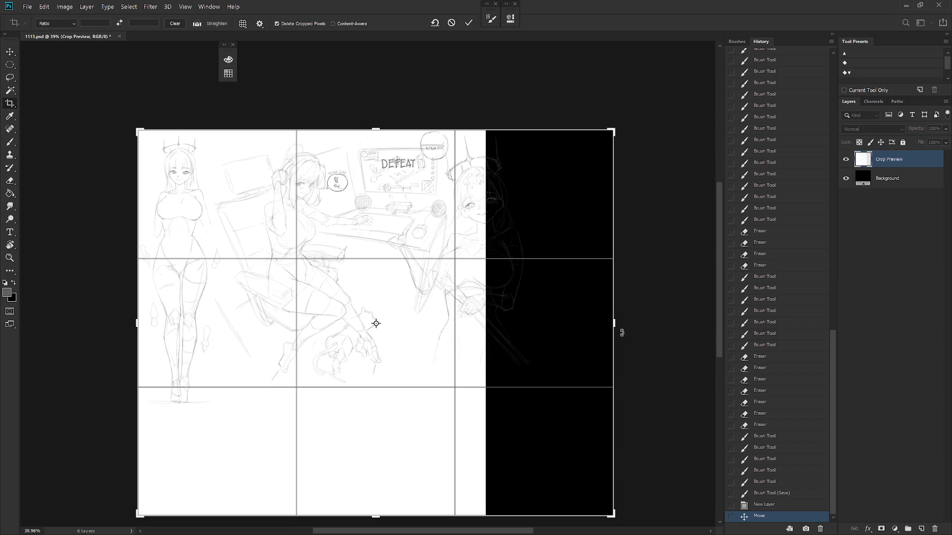
key(Escape)
key(v)
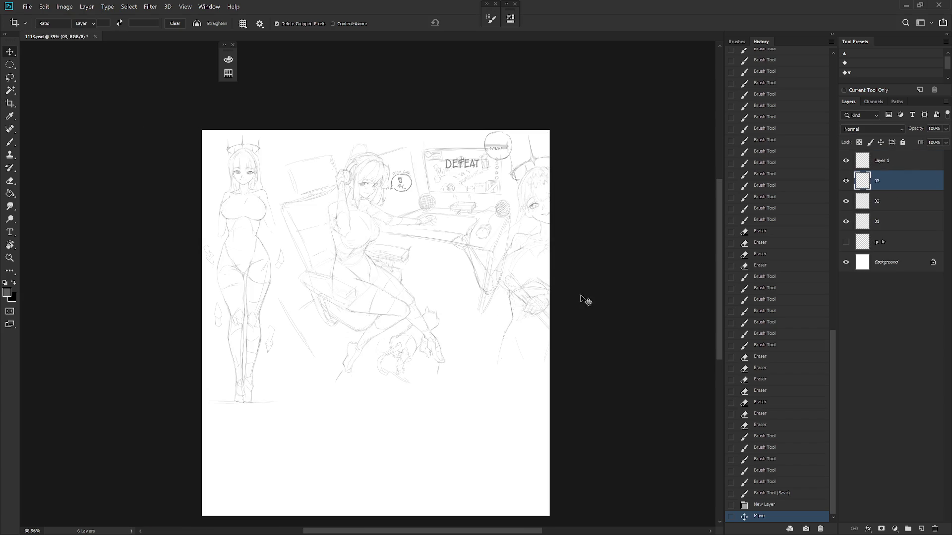
Widen the canvas from 3600 to 6000 px, anchored on the left.
click(65, 6)
click(96, 91)
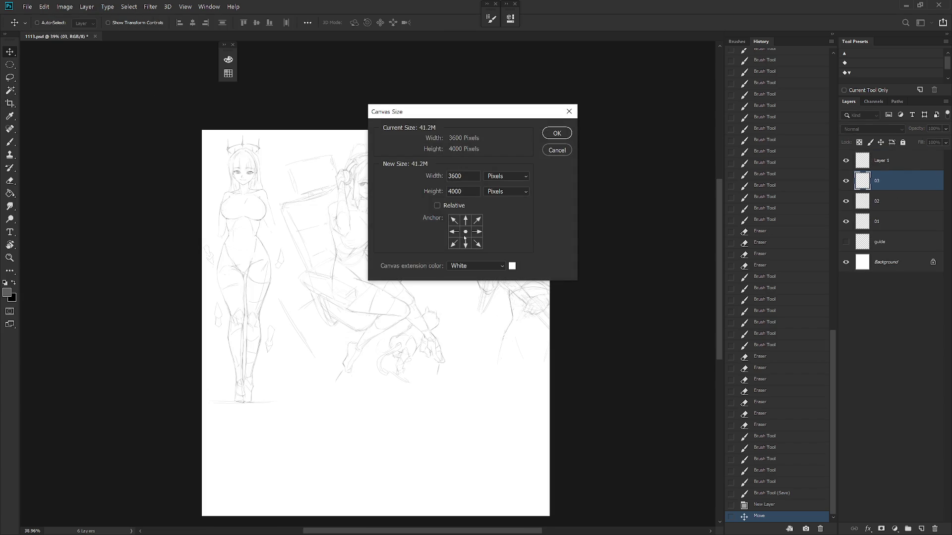
click(454, 232)
double_click(467, 178)
text(6000)
key(Return)
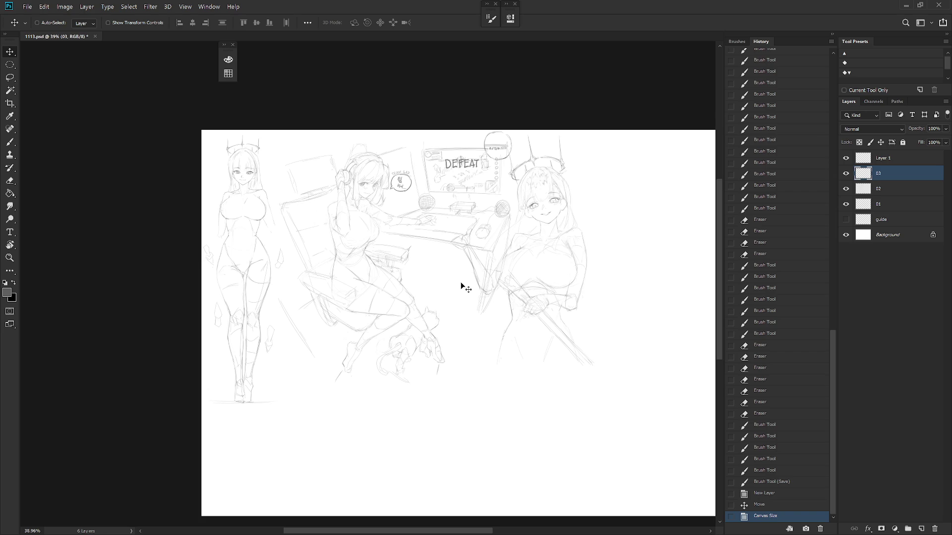
Lower the layer 03 girl about 118 px and slide the layer 01 standing girl to the far right.
mouse_move(580, 317)
mouse_down()
mouse_move(578, 375)
mouse_move(620, 311)
mouse_move(613, 305)
mouse_move(594, 320)
mouse_move(573, 359)
mouse_move(573, 389)
mouse_up()
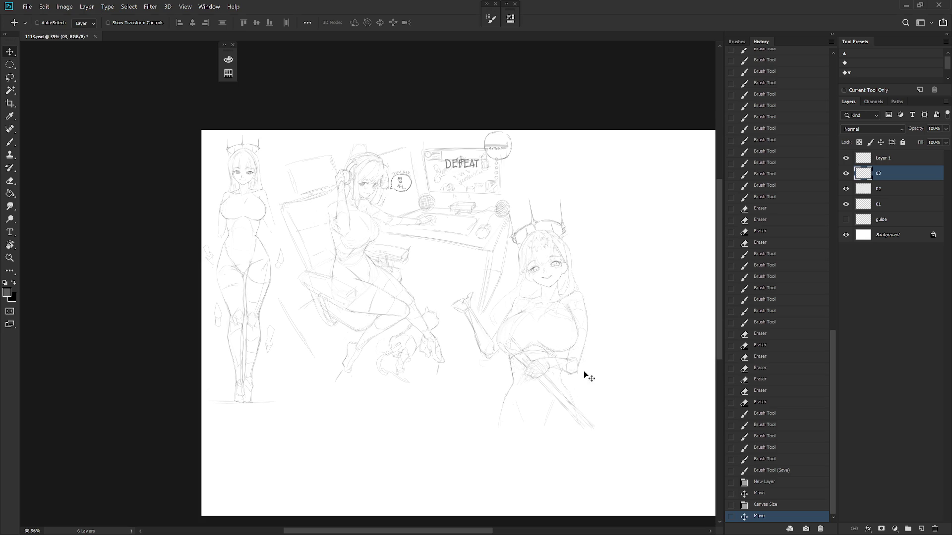
click(892, 191)
click(887, 204)
drag(305, 381, 667, 369)
drag(644, 402, 583, 420)
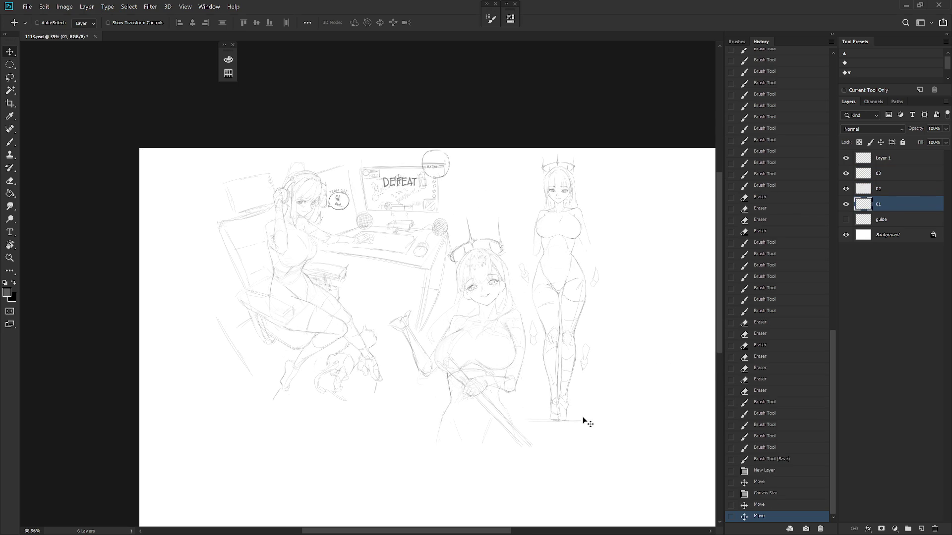
Try nudging the desk scene on layer 02, undo it, and select the empty Layer 1.
click(895, 190)
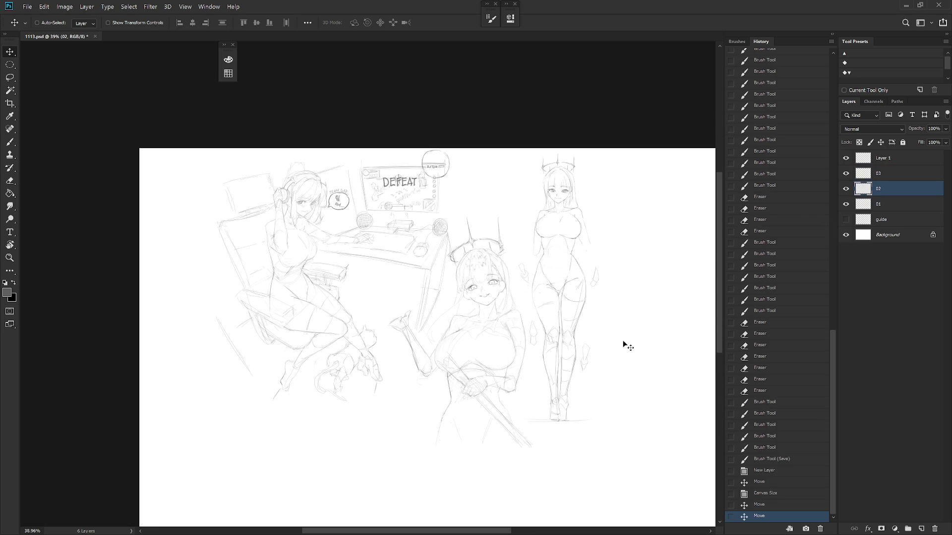
mouse_move(500, 433)
mouse_down()
mouse_move(490, 432)
mouse_move(500, 434)
mouse_up()
key(ctrl+z)
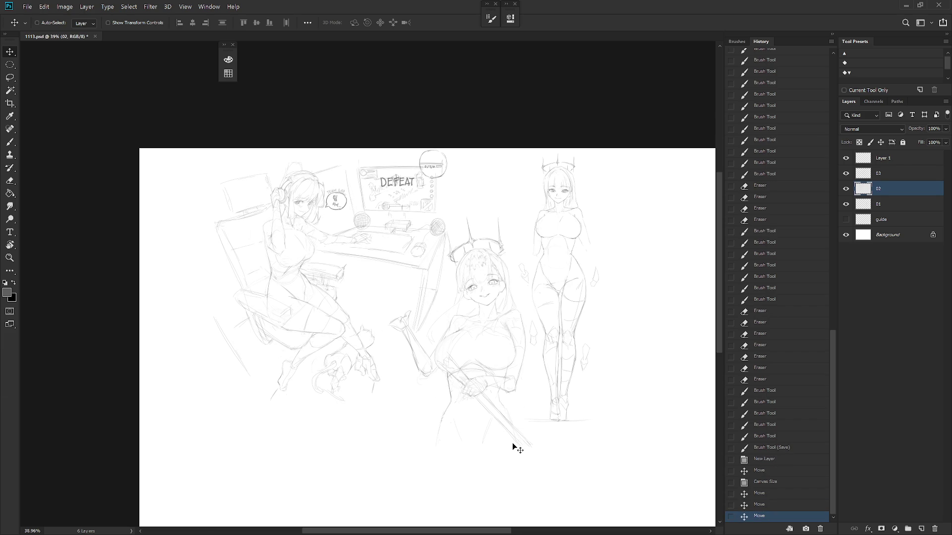
click(898, 165)
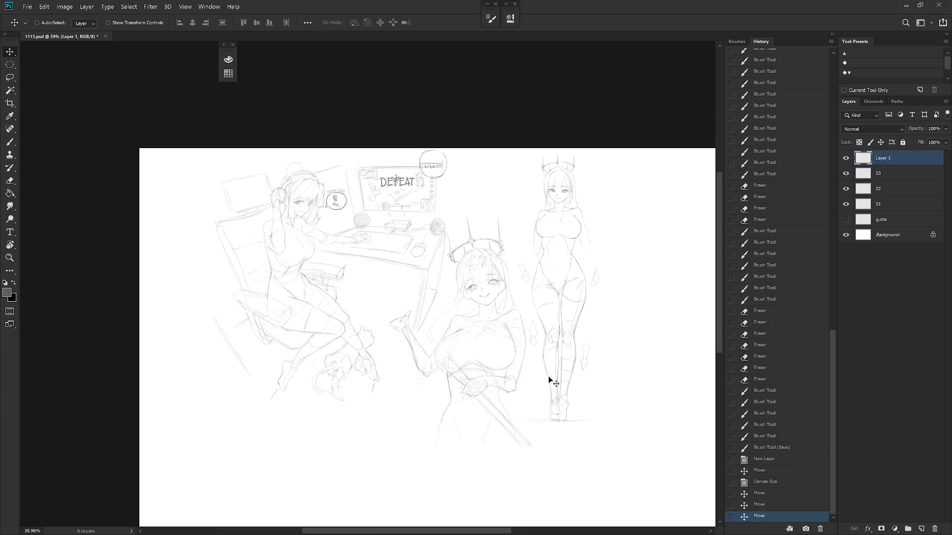
Set the drawing colour to red and choose the Draw 02 brush preset.
key(F6)
click(364, 69)
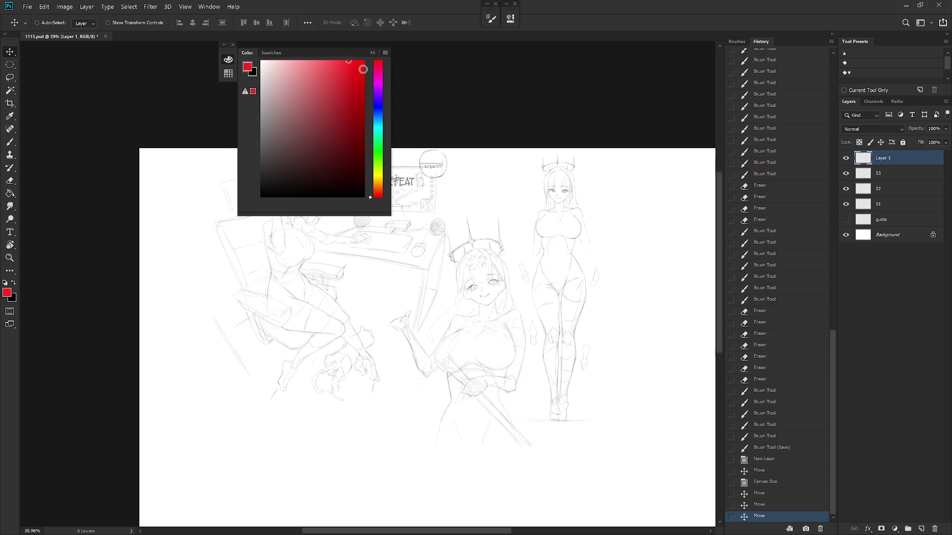
click(835, 34)
key(b)
right_click(652, 227)
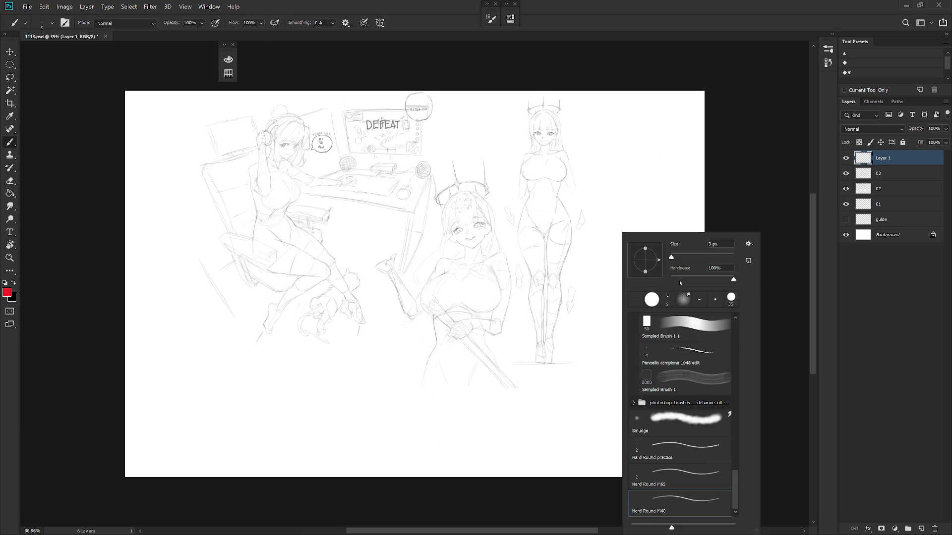
scroll(726, 364, up, 10)
click(695, 445)
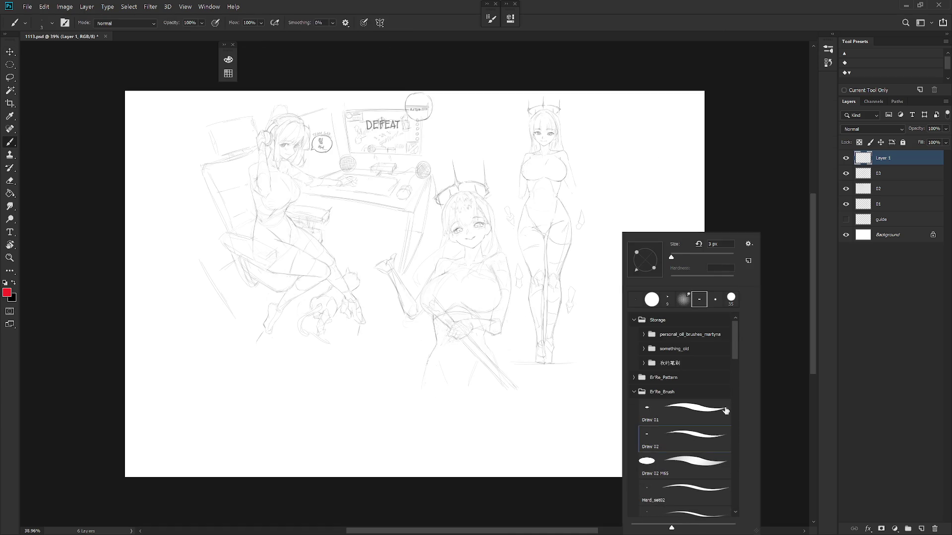
click(897, 157)
Group layers 01, 02 and 03 into Group 1 and open its Blending Options.
click(898, 173)
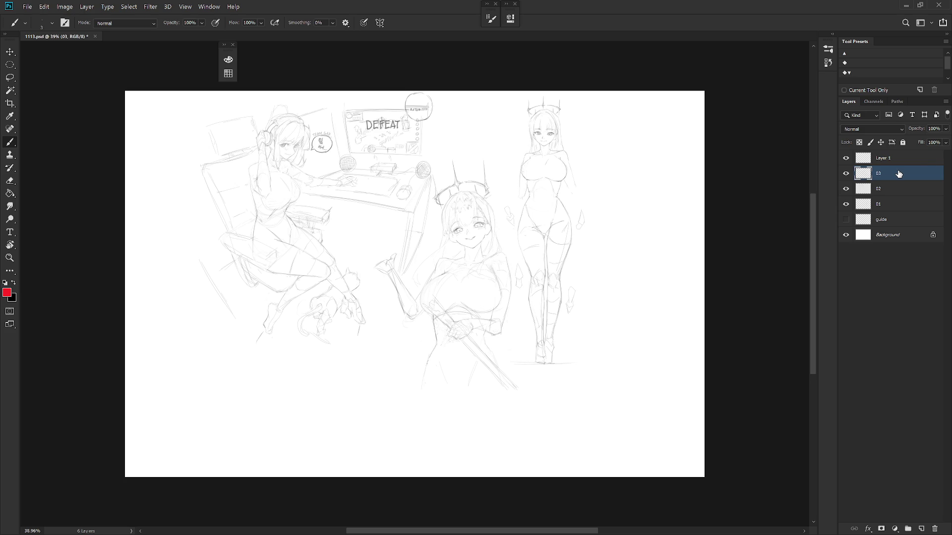
shift+click(888, 203)
key(ctrl+g)
right_click(900, 173)
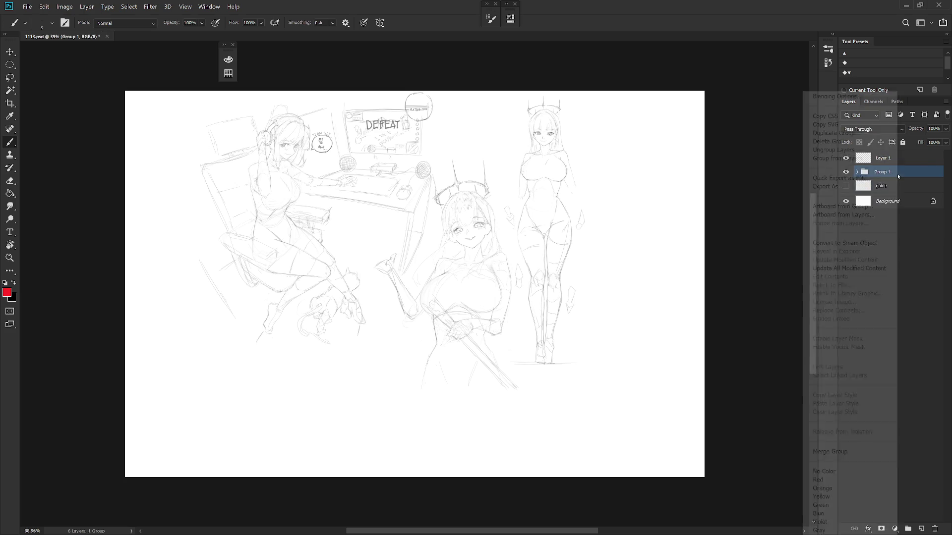
click(837, 96)
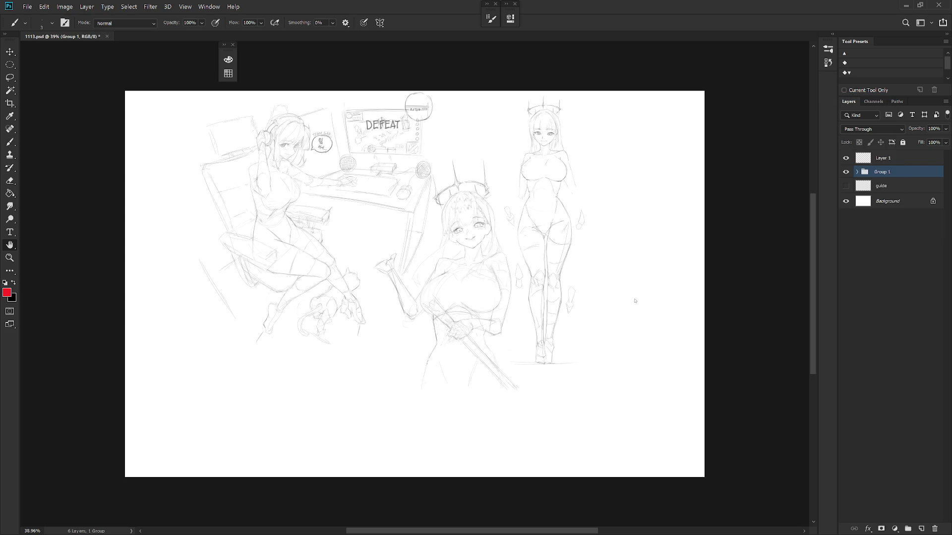
Enable a Color Overlay on Group 1 and pick a bright cyan overlay colour.
click(600, 307)
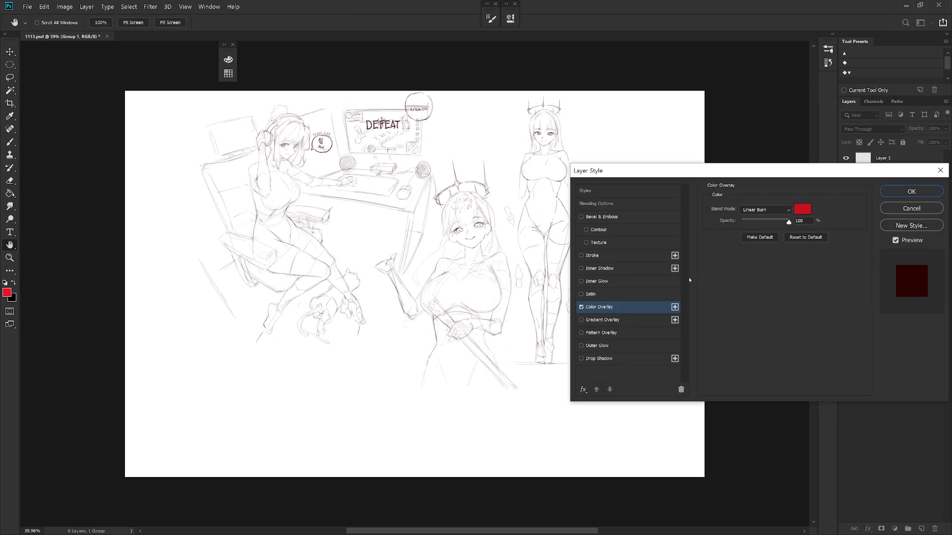
click(806, 212)
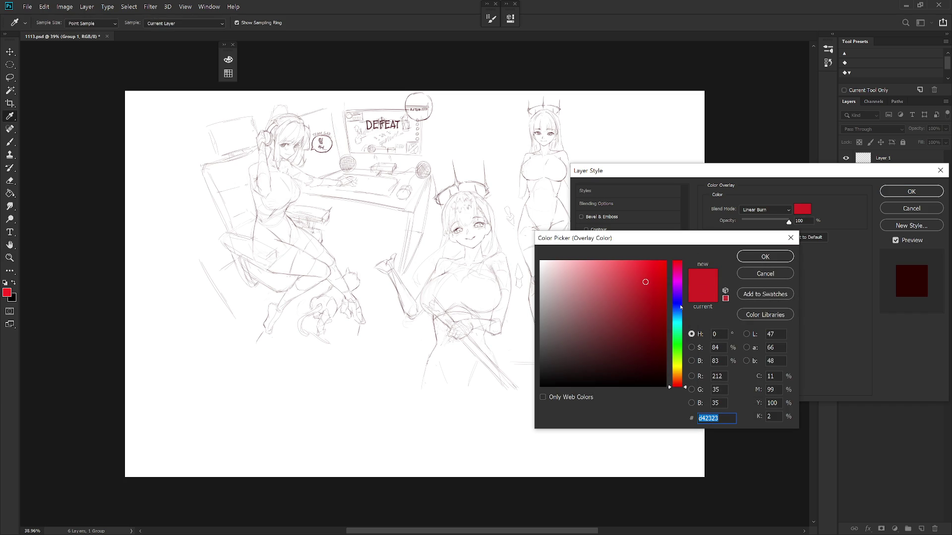
click(666, 326)
drag(657, 290, 685, 287)
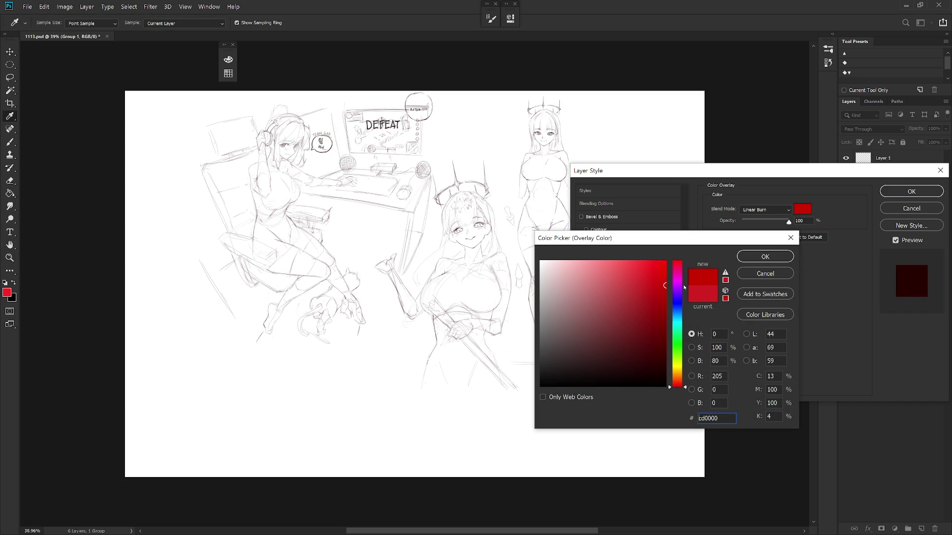
click(677, 303)
click(644, 272)
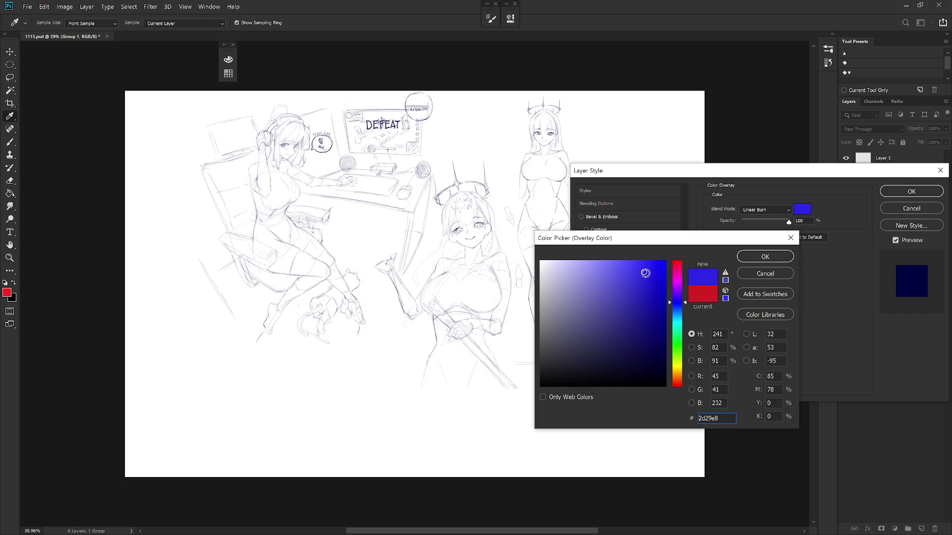
click(626, 269)
click(679, 312)
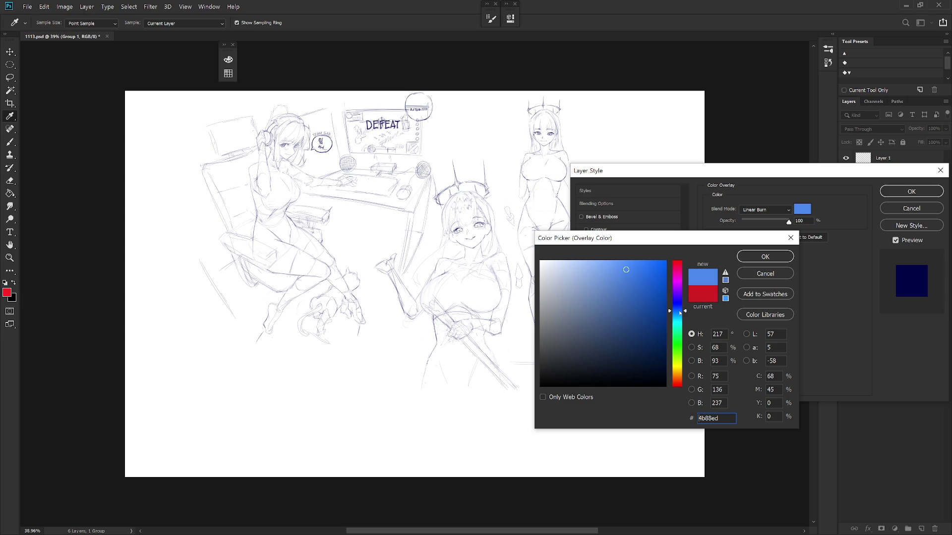
click(680, 320)
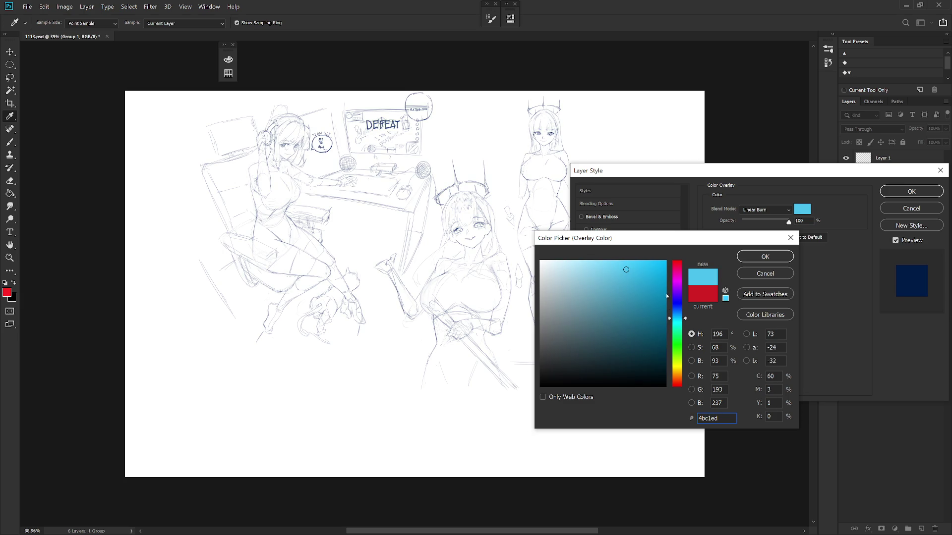
click(638, 267)
click(765, 257)
Set the overlay blend mode to Overlay, refine the colour to blue, and apply the effect.
click(765, 210)
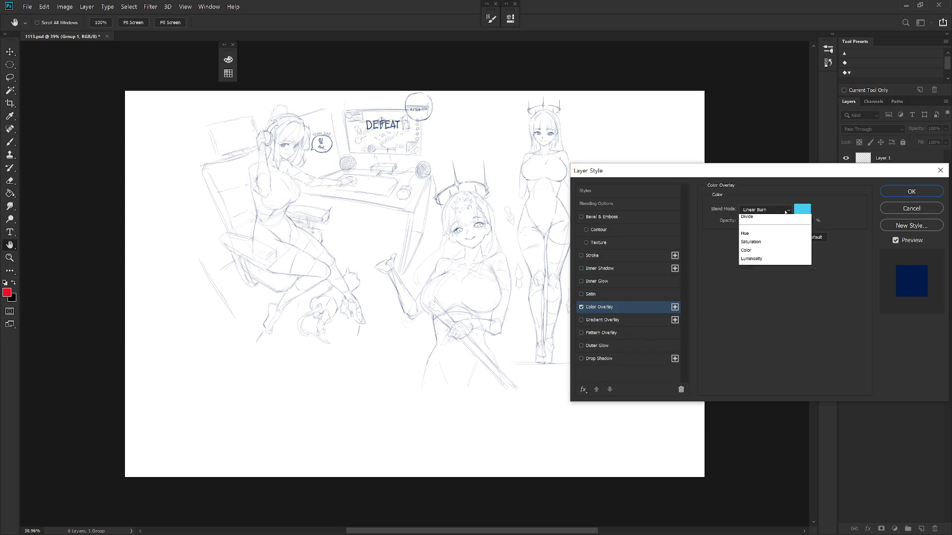
click(762, 345)
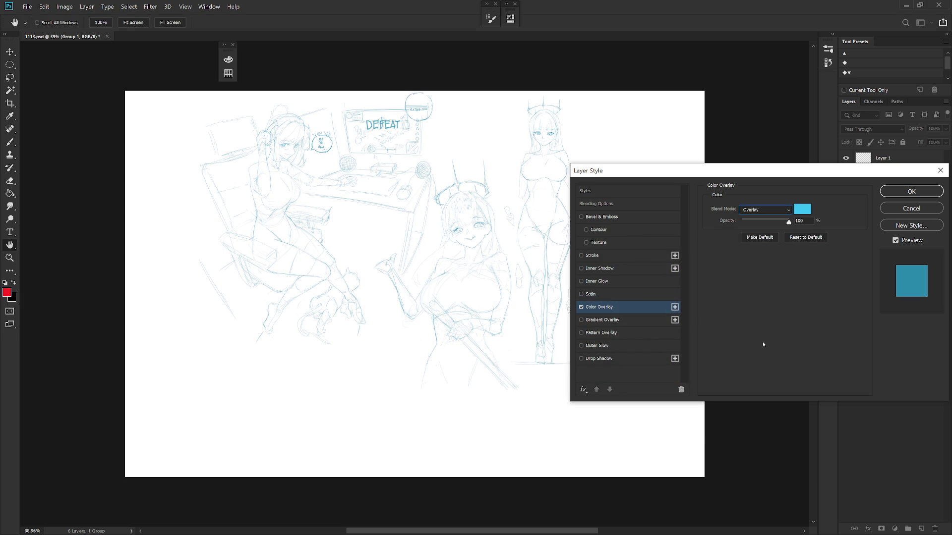
click(803, 210)
click(674, 303)
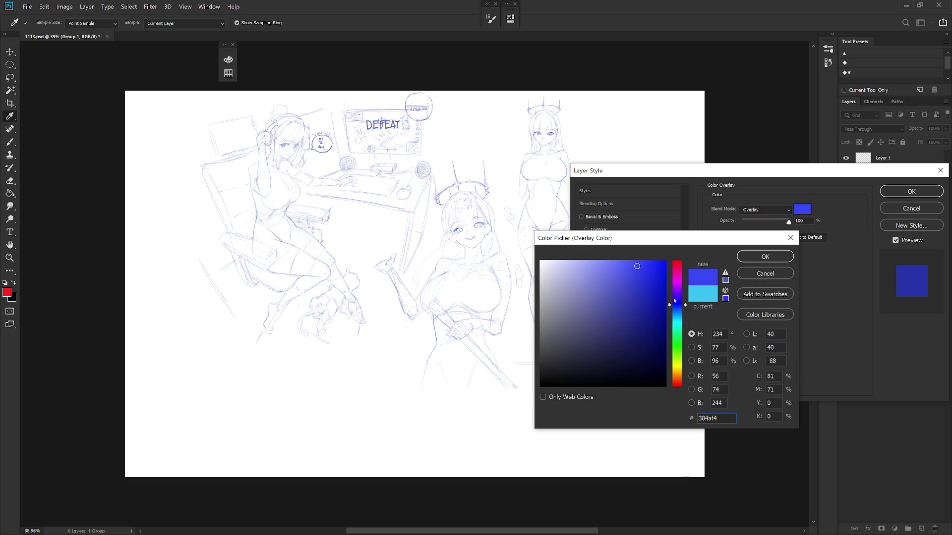
drag(680, 308, 682, 312)
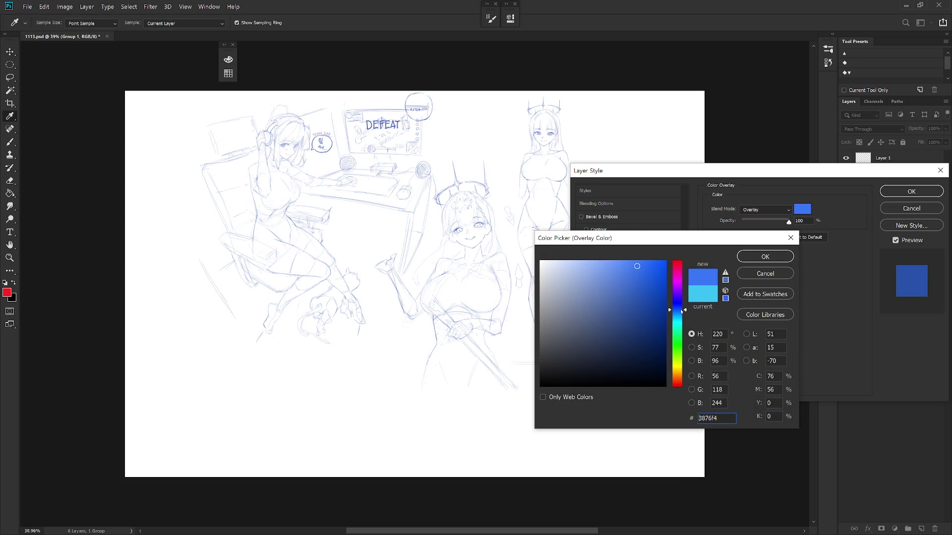
click(653, 274)
key(Return)
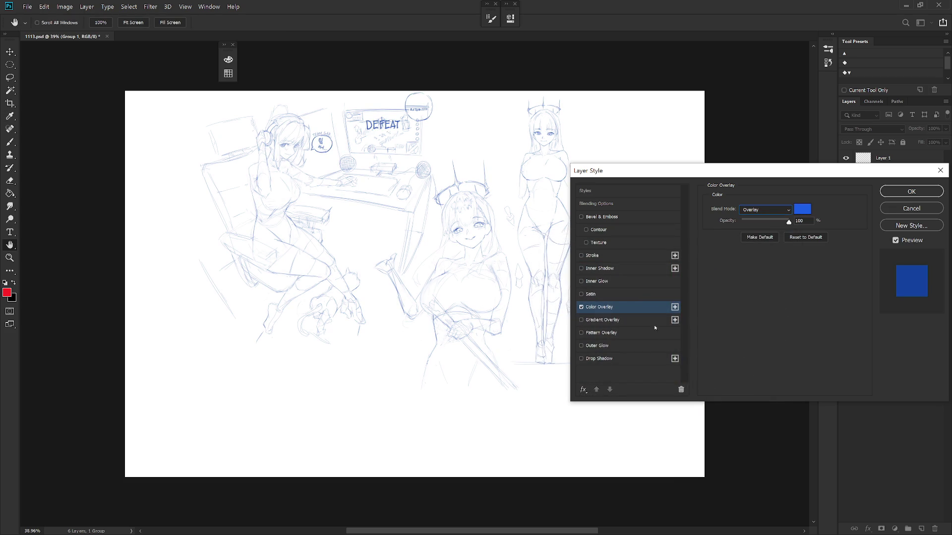
key(Return)
Target Layer 1 and switch to Full Screen mode with a white surround.
key(b)
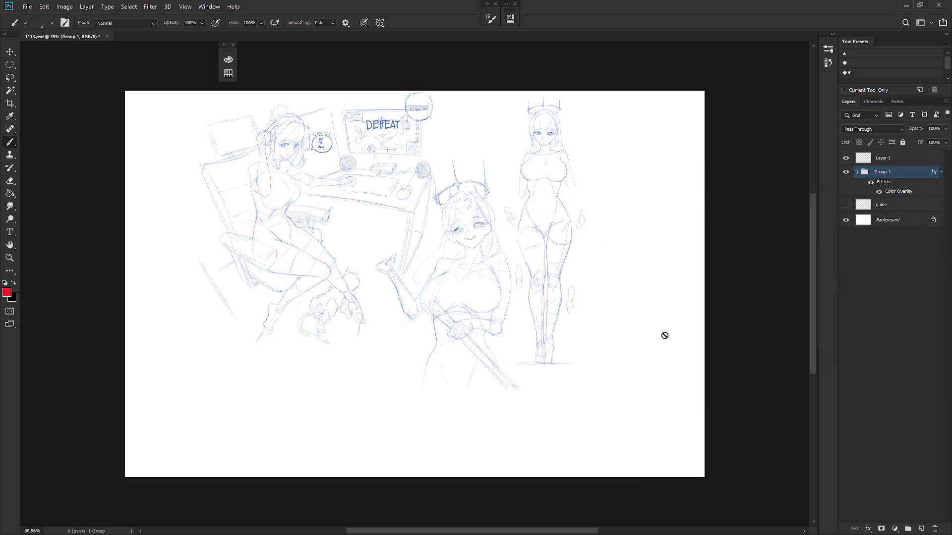
scroll(527, 322, up, 5)
click(890, 159)
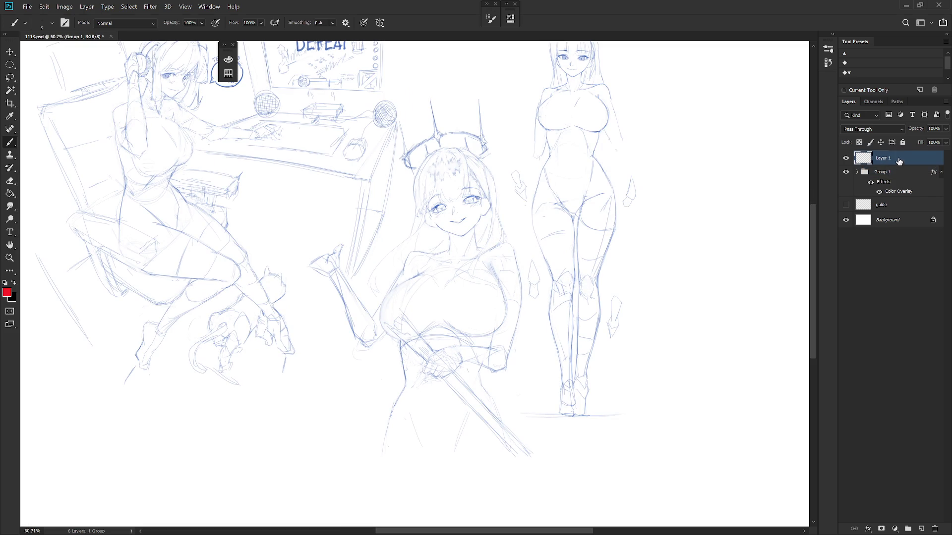
key(f)
key(f)
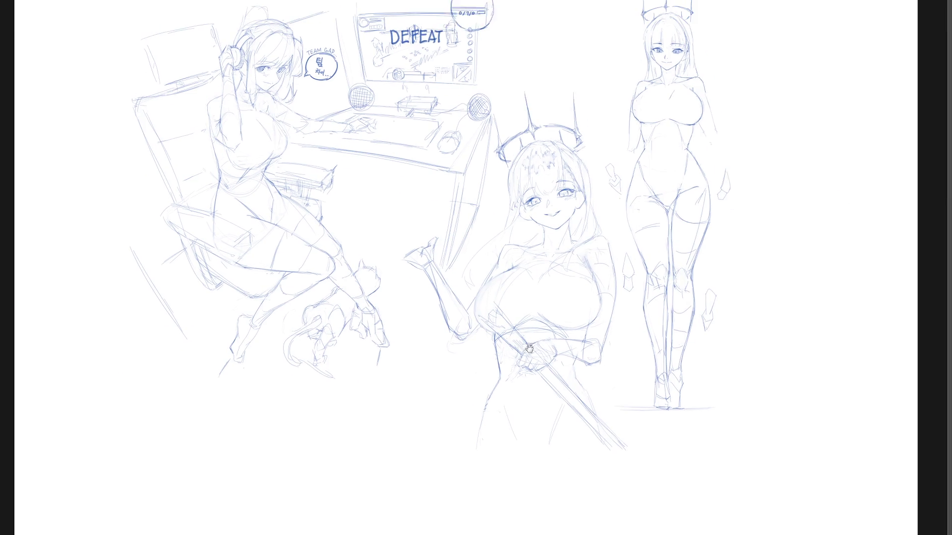
right_click(925, 171)
click(893, 219)
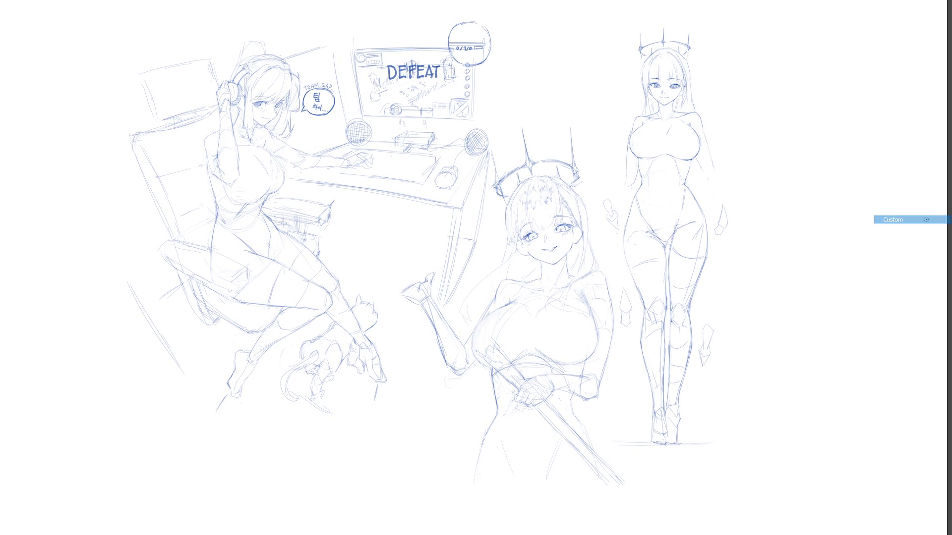
Choose the Draw 02 brush preset and zoom in on the middle figure.
right_click(643, 229)
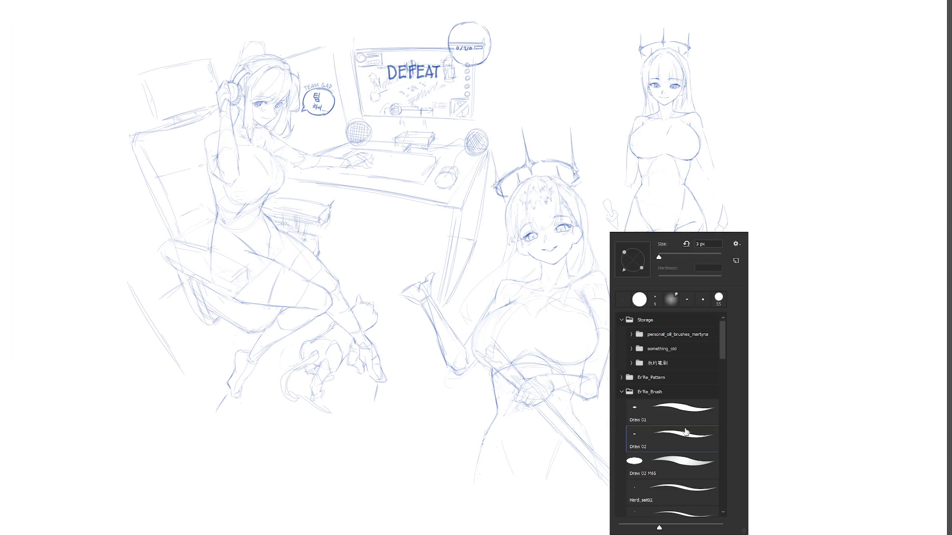
click(576, 89)
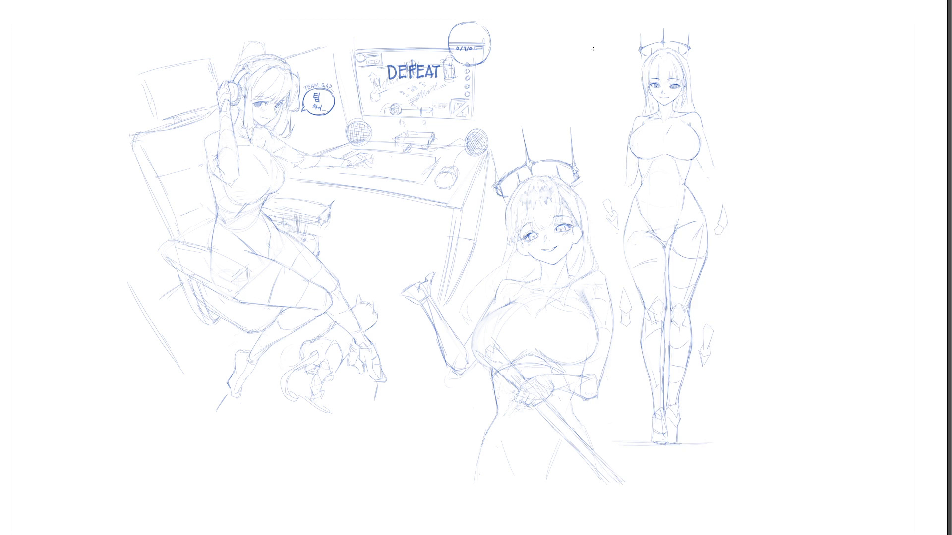
mouse_move(535, 297)
mouse_down()
mouse_move(536, 323)
mouse_move(599, 430)
mouse_move(645, 427)
mouse_move(664, 410)
mouse_up()
scroll(536, 324, up, 3)
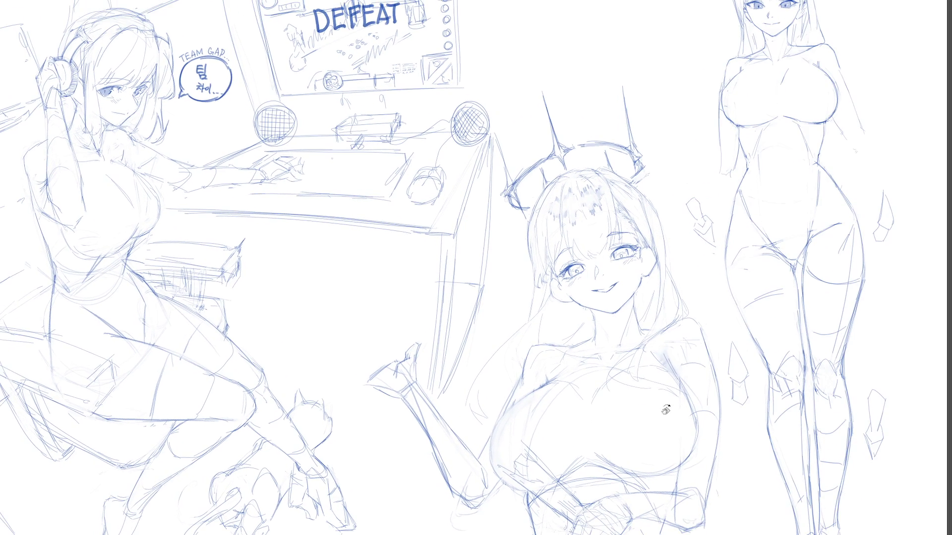
Zoom out and hand-letter 'THX FOR' in black to the right of the monitor.
ctrl+alt+click(619, 417)
ctrl+alt+click(579, 377)
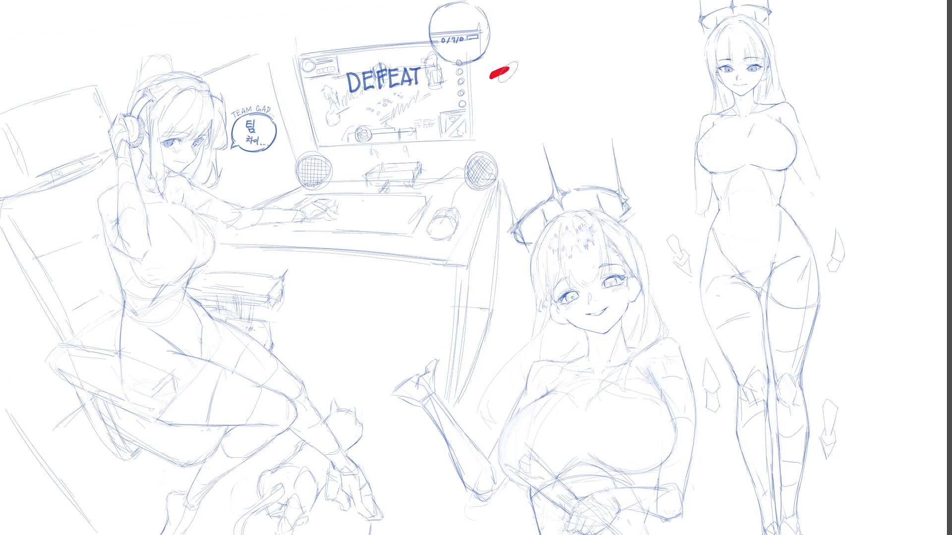
mouse_move(481, 71)
mouse_down()
mouse_move(503, 67)
mouse_move(489, 94)
mouse_up()
mouse_move(506, 70)
mouse_down()
mouse_move(503, 92)
mouse_move(520, 79)
mouse_up()
mouse_move(520, 64)
mouse_down()
mouse_move(518, 90)
mouse_move(538, 85)
mouse_up()
mouse_move(538, 64)
mouse_down()
mouse_move(524, 87)
mouse_move(568, 57)
mouse_move(568, 76)
mouse_move(570, 65)
mouse_up()
click(569, 85)
key(ctrl+z)
key(ctrl+z)
key(ctrl+z)
mouse_move(557, 76)
mouse_down()
mouse_move(568, 74)
mouse_move(558, 86)
mouse_up()
drag(579, 65, 606, 82)
drag(590, 58, 590, 85)
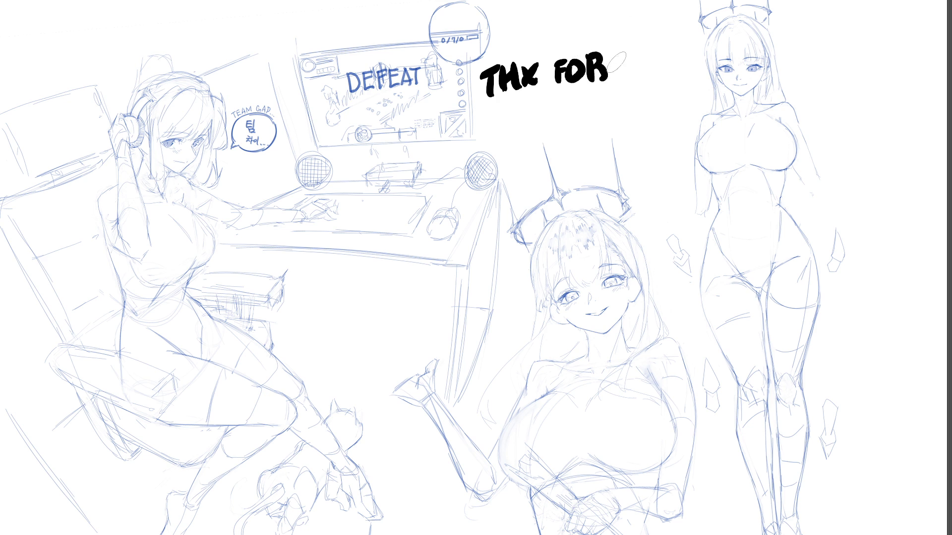
Letter 'WATCHING.' on the line below 'THX FOR'.
mouse_move(496, 105)
mouse_down()
mouse_move(501, 133)
mouse_move(513, 105)
mouse_up()
mouse_move(511, 106)
mouse_down()
mouse_move(520, 132)
mouse_move(527, 103)
mouse_up()
drag(527, 103, 537, 129)
drag(520, 122, 557, 95)
mouse_move(549, 97)
mouse_down()
mouse_move(547, 126)
mouse_move(567, 121)
mouse_up()
drag(568, 111, 575, 110)
mouse_move(575, 96)
mouse_down()
mouse_move(574, 116)
mouse_move(585, 93)
mouse_move(587, 119)
mouse_move(602, 122)
mouse_up()
mouse_move(603, 121)
mouse_down()
mouse_move(605, 94)
mouse_move(629, 113)
mouse_up()
drag(640, 112, 645, 114)
Letter 'GN! BYE!' on the next line.
mouse_move(529, 154)
mouse_down()
mouse_move(516, 173)
mouse_move(545, 171)
mouse_up()
mouse_move(550, 144)
mouse_down()
mouse_move(549, 169)
mouse_move(559, 161)
mouse_up()
click(560, 167)
drag(588, 133, 590, 161)
drag(609, 132, 620, 145)
mouse_move(628, 126)
mouse_down()
mouse_move(620, 159)
mouse_move(630, 147)
mouse_up()
mouse_move(632, 127)
mouse_down()
mouse_move(644, 125)
mouse_move(644, 135)
mouse_up()
drag(629, 149, 650, 147)
click(654, 160)
mouse_move(664, 114)
mouse_down()
mouse_move(651, 180)
mouse_move(662, 179)
mouse_move(658, 190)
mouse_up()
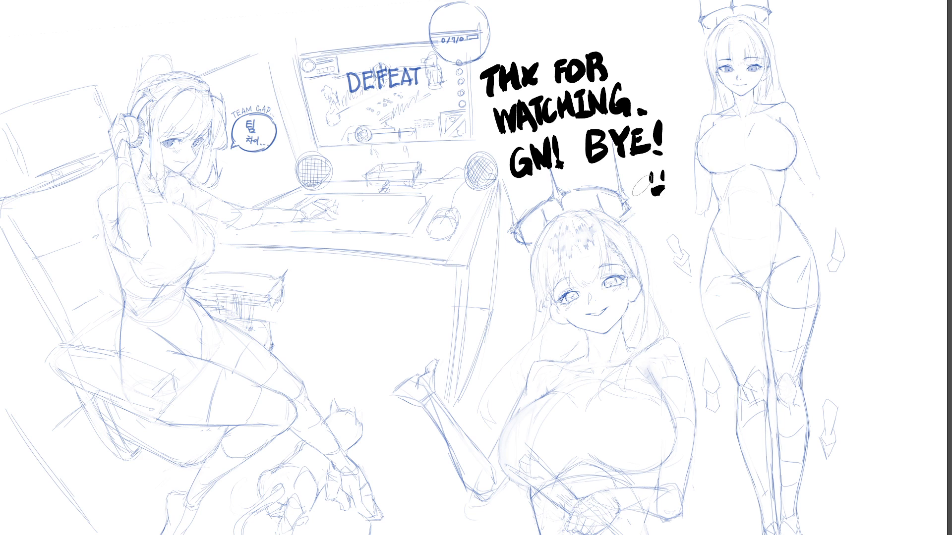
Draw a small face and add red blush dots on either side of it.
click(639, 188)
click(642, 187)
click(645, 186)
click(669, 182)
click(672, 180)
click(677, 181)
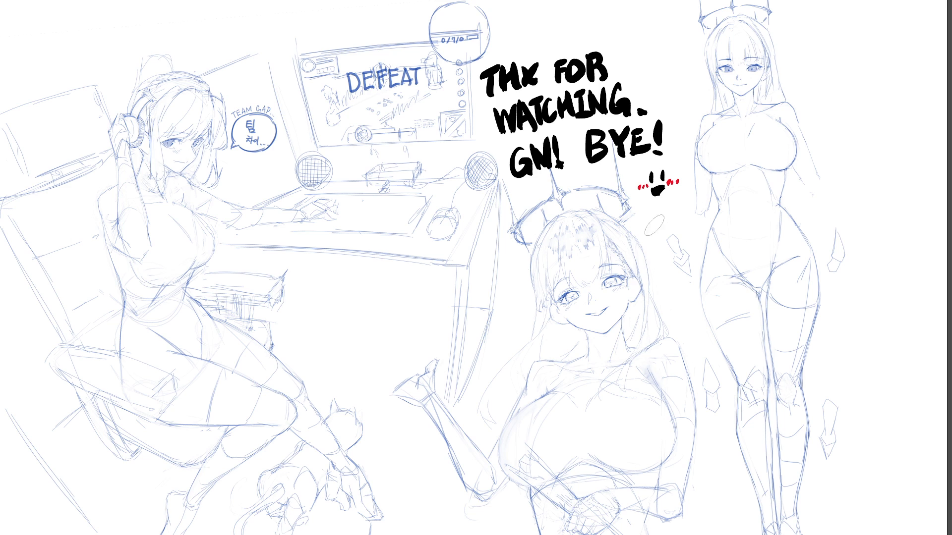